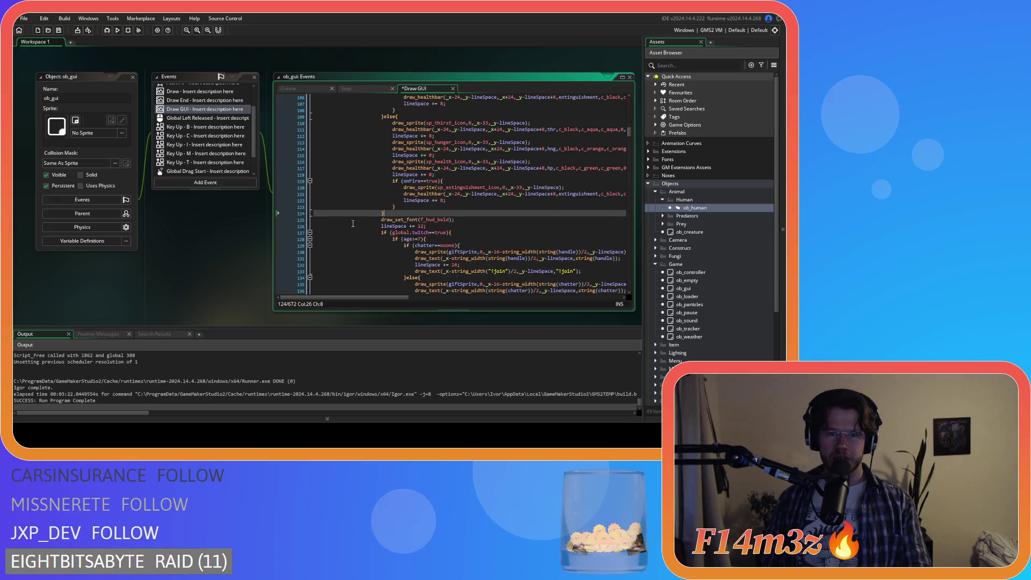
- Select the human nameplate drawing code in ob_gui's Draw GUI, from line 219's closing brace up to line 8
{"action": "scroll", "coordinate": [447, 197], "scroll_direction": "down", "scroll_amount": 3}
{"action": "scroll", "coordinate": [447, 197], "scroll_direction": "down", "scroll_amount": 20}
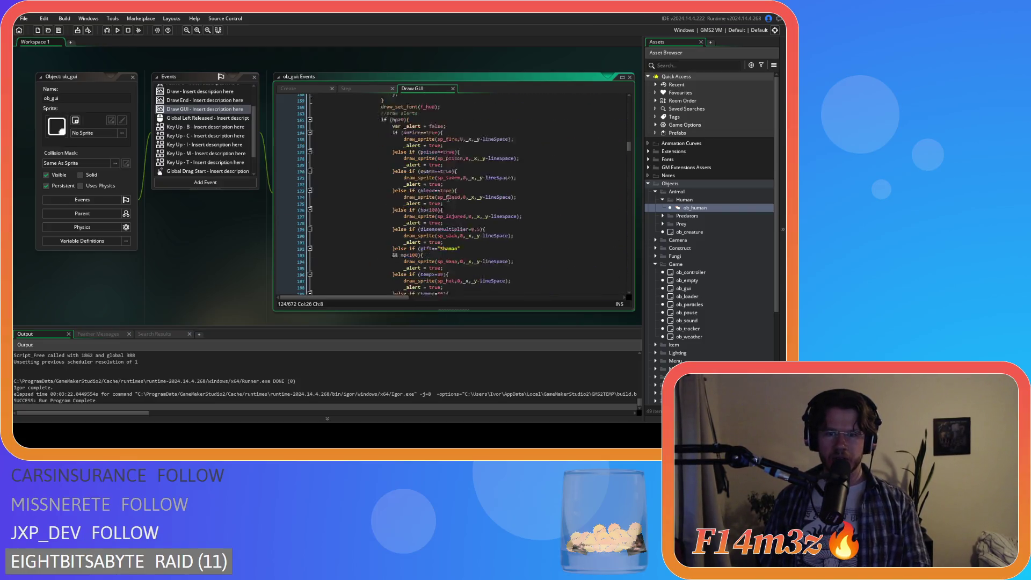
{"action": "scroll", "coordinate": [433, 208], "scroll_direction": "up", "scroll_amount": 20}
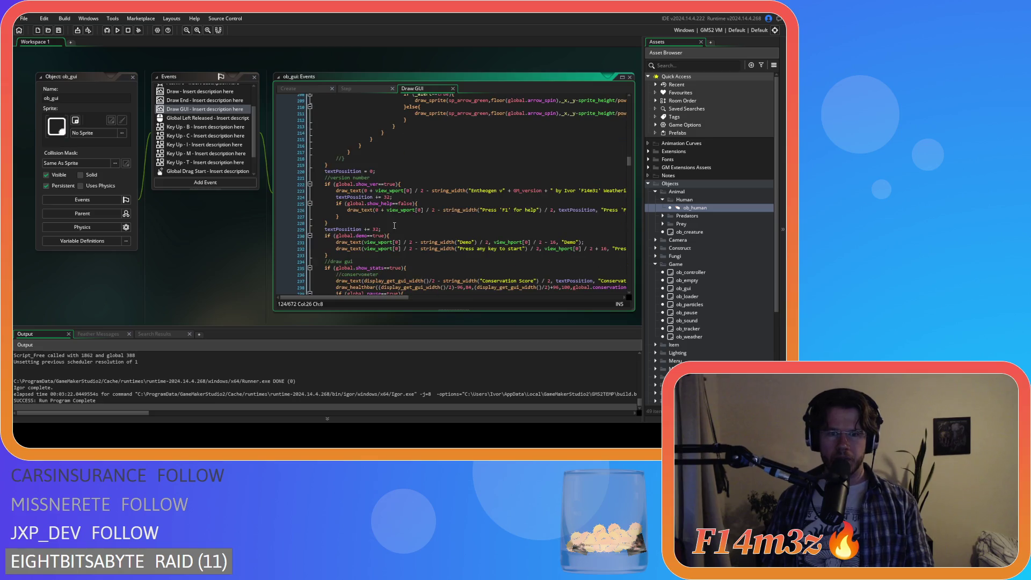
{"action": "scroll", "coordinate": [479, 214], "scroll_direction": "up", "scroll_amount": 20}
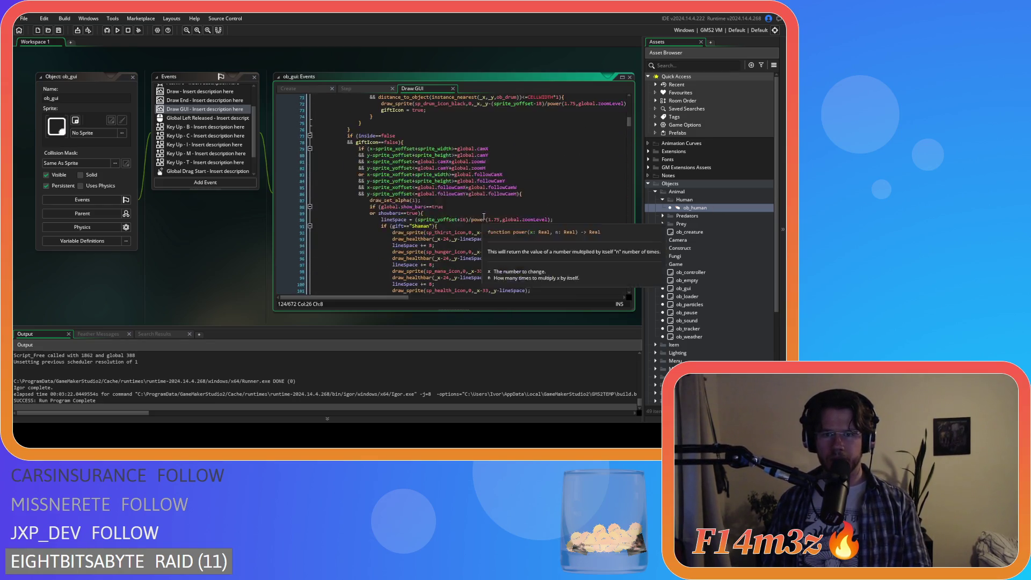
{"action": "left_click", "coordinate": [385, 161]}
{"action": "scroll", "coordinate": [379, 141], "scroll_direction": "down", "scroll_amount": 20}
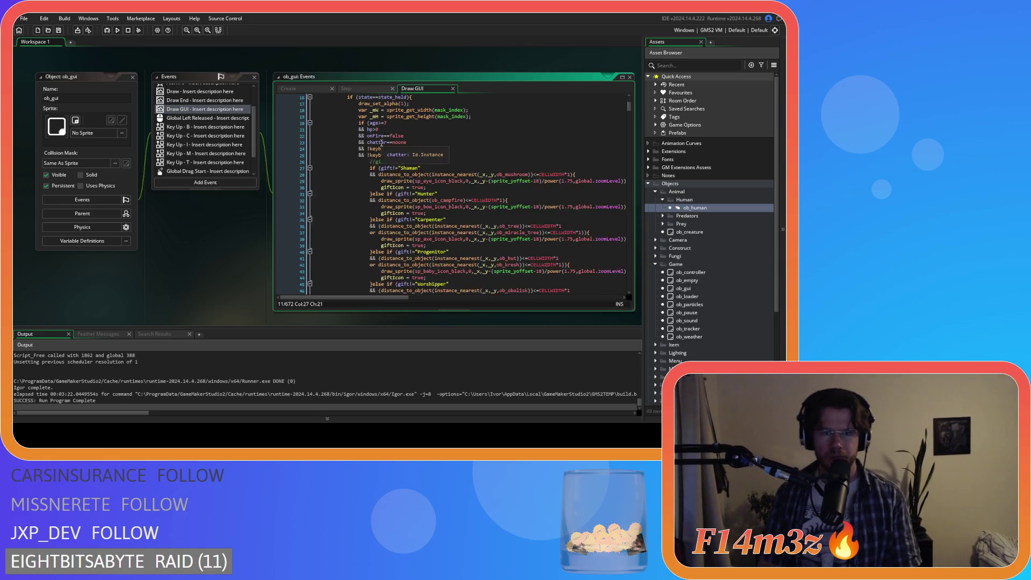
{"action": "scroll", "coordinate": [364, 178], "scroll_direction": "down", "scroll_amount": 19}
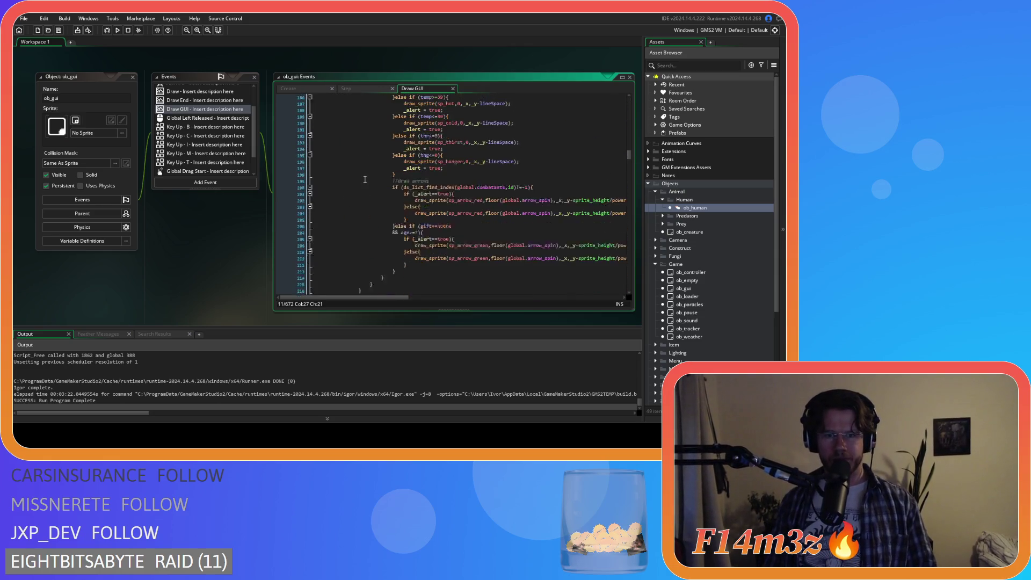
{"action": "left_click", "coordinate": [342, 214]}
{"action": "mouse_move", "coordinate": [342, 214]}
{"action": "left_mouse_down"}
{"action": "mouse_move", "coordinate": [332, 106]}
{"action": "mouse_move", "coordinate": [364, 140]}
{"action": "mouse_move", "coordinate": [354, 95]}
{"action": "mouse_move", "coordinate": [344, 94]}
{"action": "mouse_move", "coordinate": [326, 176]}
{"action": "mouse_move", "coordinate": [325, 140]}
{"action": "left_mouse_up"}
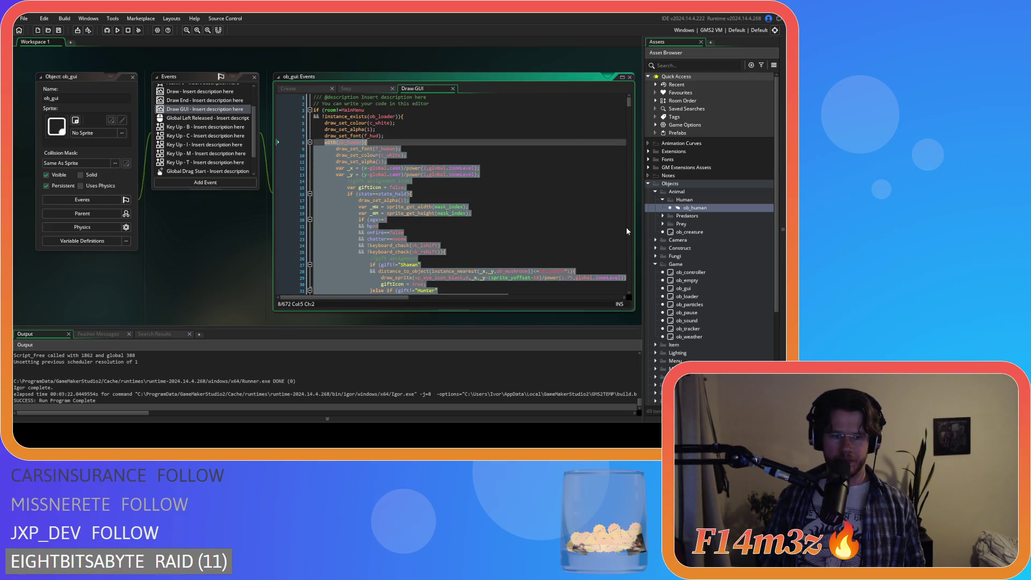
- Create a new group named Human inside the Scripts/GUI folder
{"action": "scroll", "coordinate": [733, 318], "scroll_direction": "down", "scroll_amount": 5}
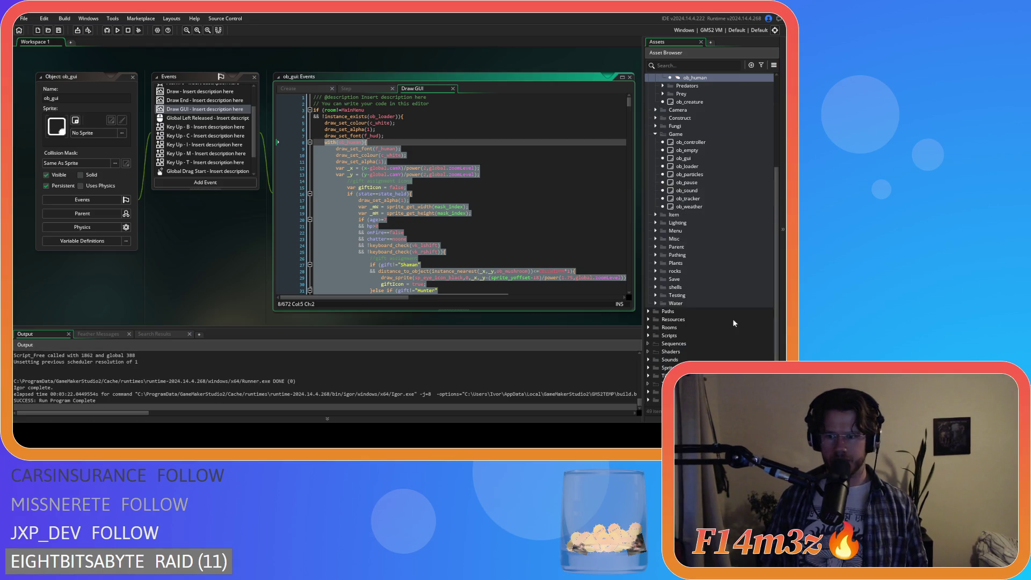
{"action": "left_click", "coordinate": [649, 335]}
{"action": "scroll", "coordinate": [666, 279], "scroll_direction": "down", "scroll_amount": 5}
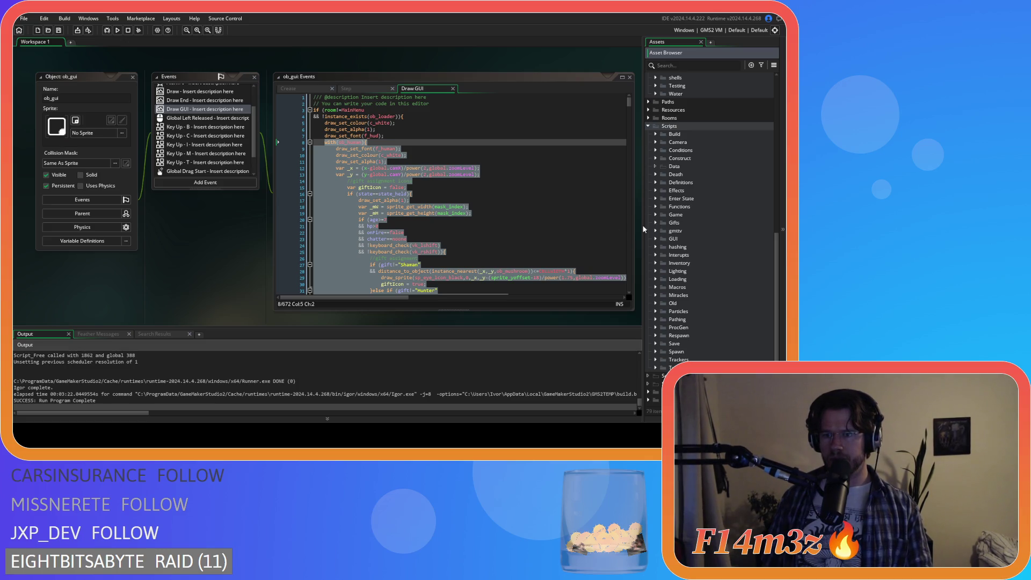
{"action": "scroll", "coordinate": [670, 299], "scroll_direction": "down", "scroll_amount": 2}
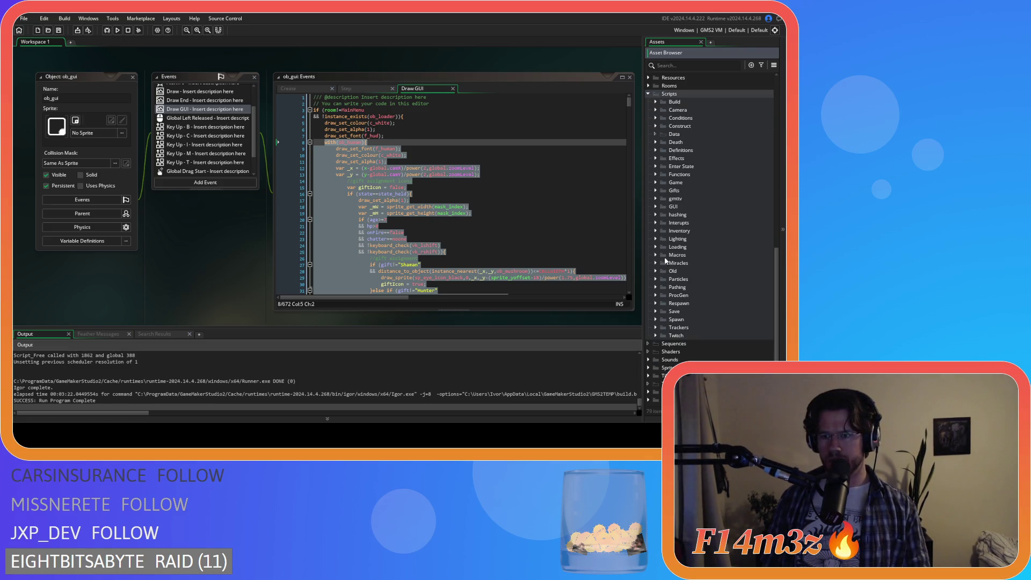
{"action": "left_click", "coordinate": [656, 207]}
{"action": "right_click", "coordinate": [676, 207]}
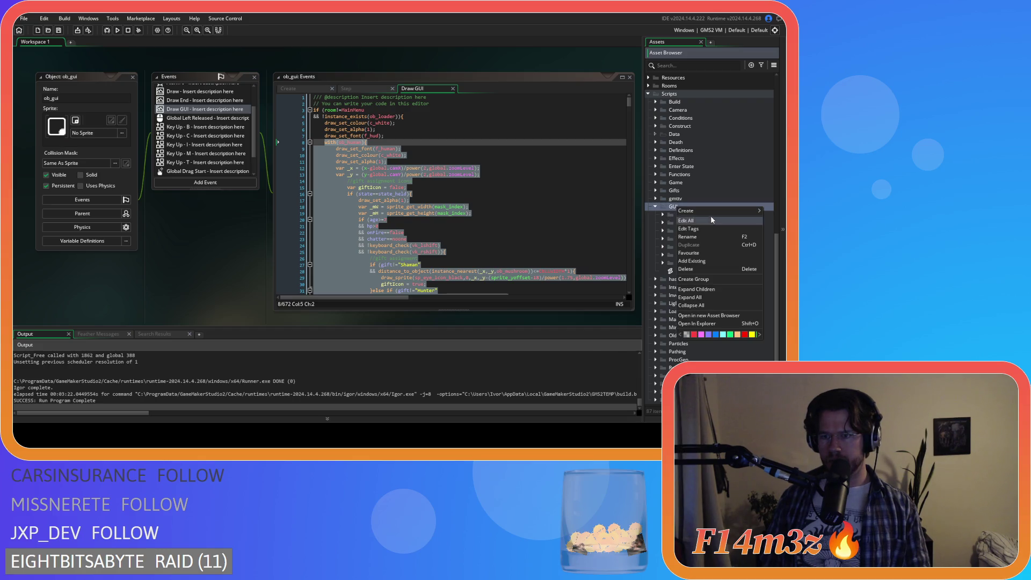
{"action": "mouse_move", "coordinate": [714, 210]}
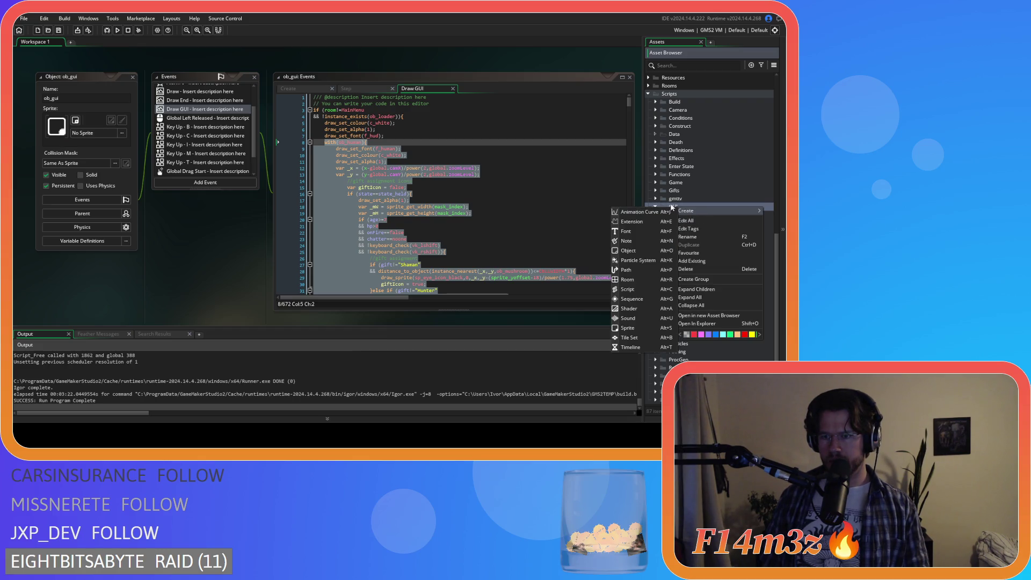
{"action": "left_click", "coordinate": [714, 278]}
{"action": "type", "text": "Human"}
{"action": "key", "text": "Return"}
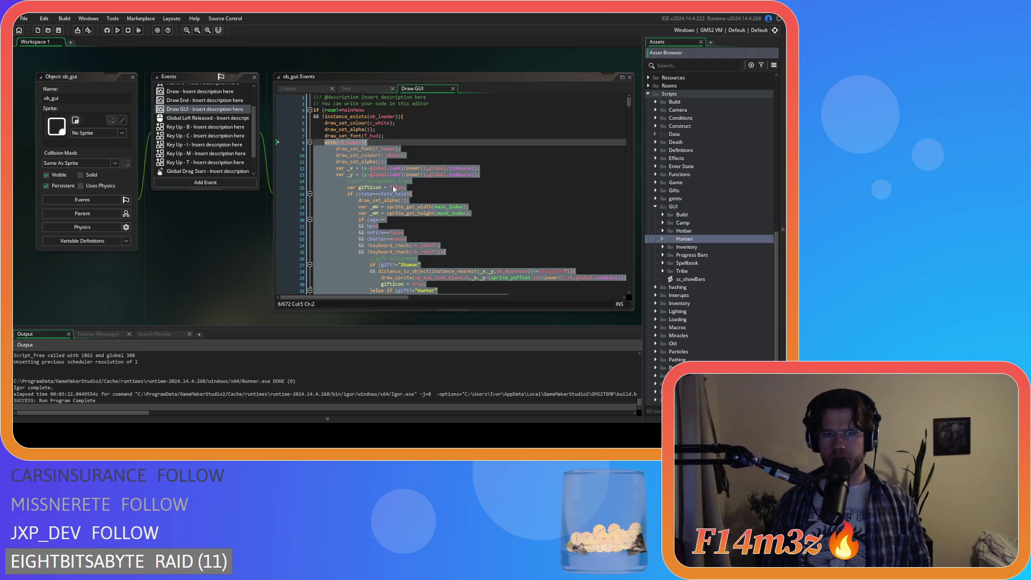
- Add a new script asset inside the Human group
{"action": "right_click", "coordinate": [698, 239]}
{"action": "mouse_move", "coordinate": [717, 241]}
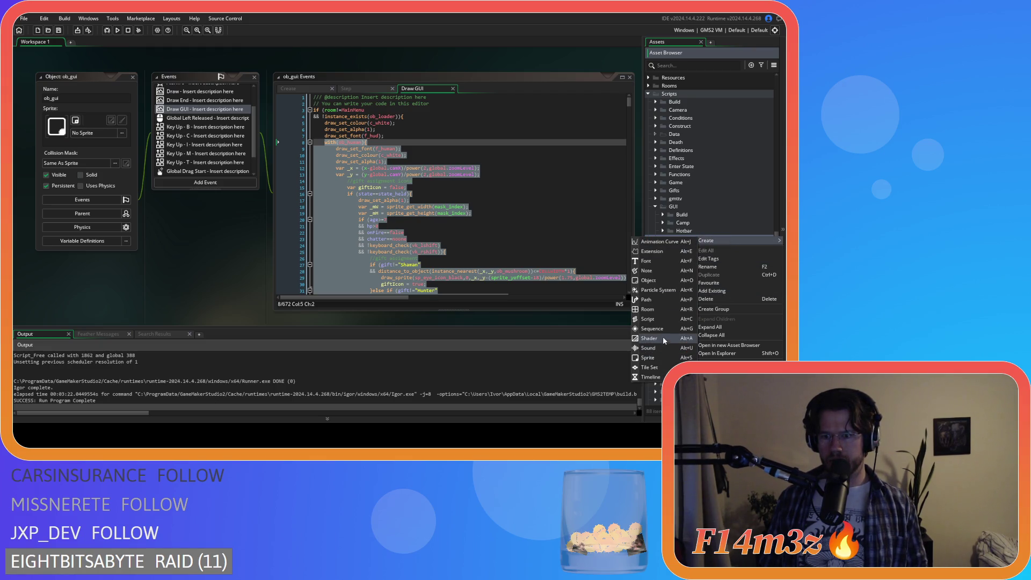
{"action": "left_click", "coordinate": [662, 319]}
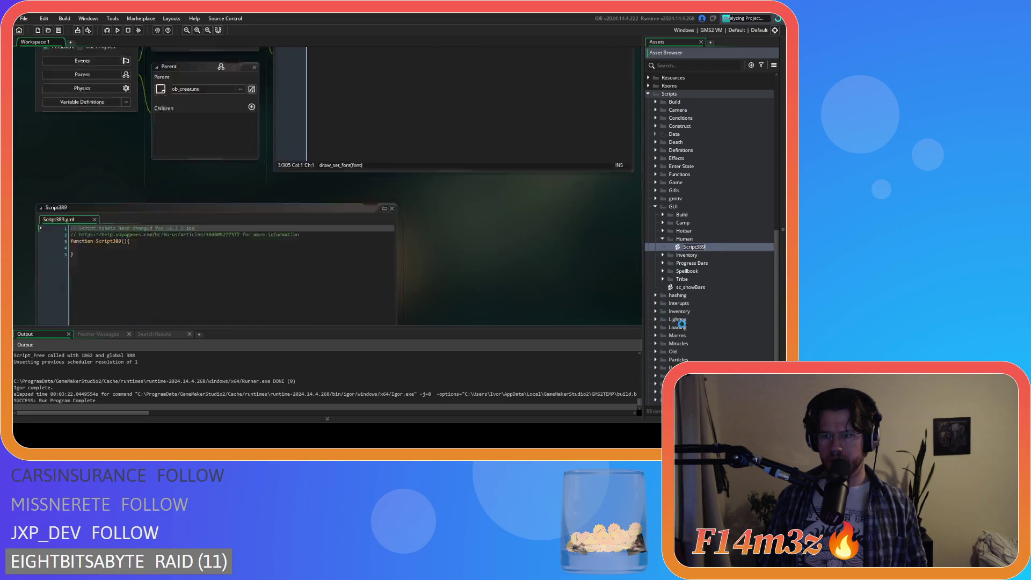
- Rename the new script asset to sc_namePlateHuman
{"action": "type", "text": "sc"}
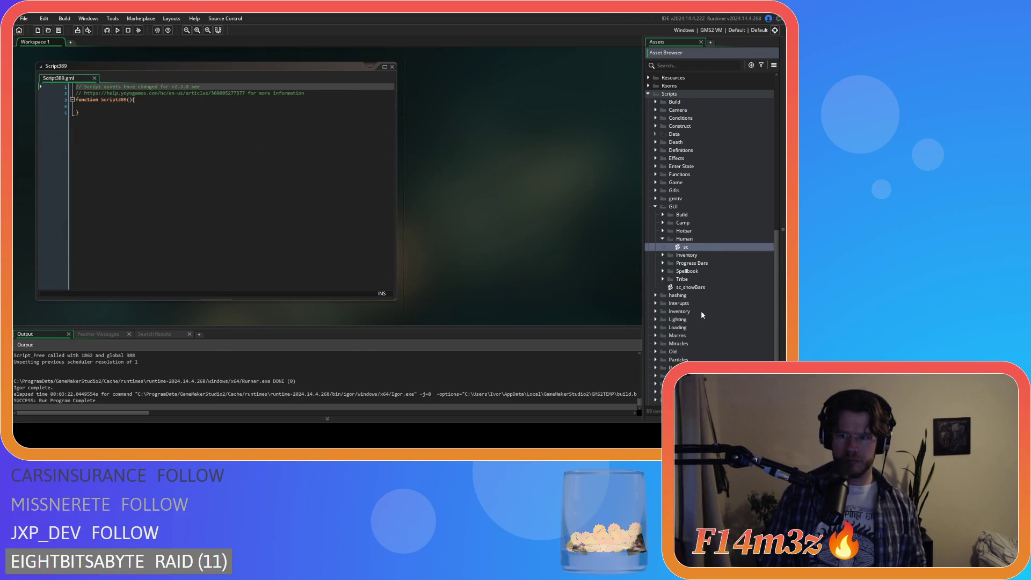
{"action": "type", "text": "_hu"}
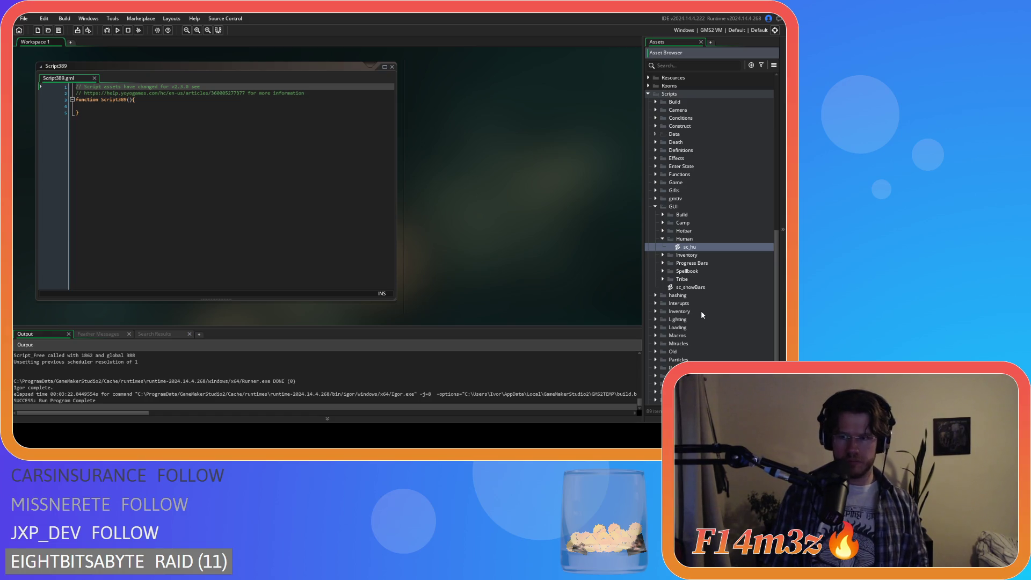
{"action": "type", "text": "manGU"}
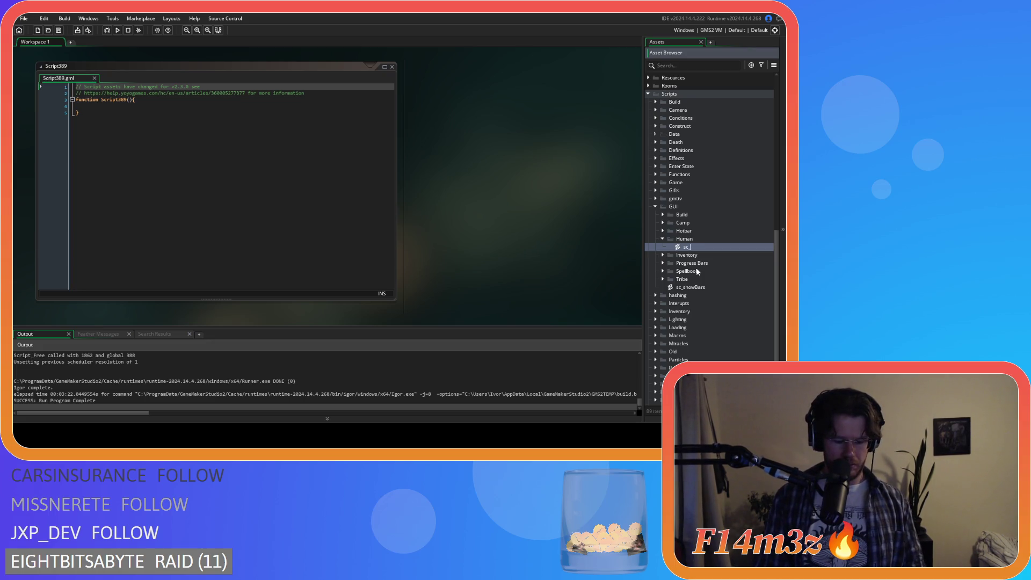
{"action": "type", "text": "GUI"}
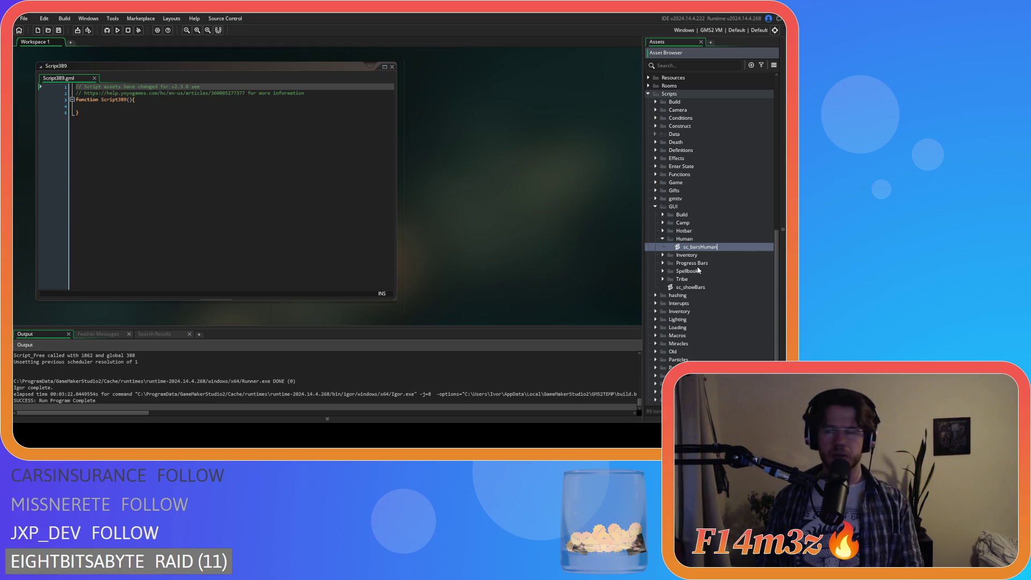
{"action": "key", "text": "BackSpace"}
{"action": "key", "text": "BackSpace"}
{"action": "key", "text": "BackSpace"}
{"action": "type", "text": "namePlate"}
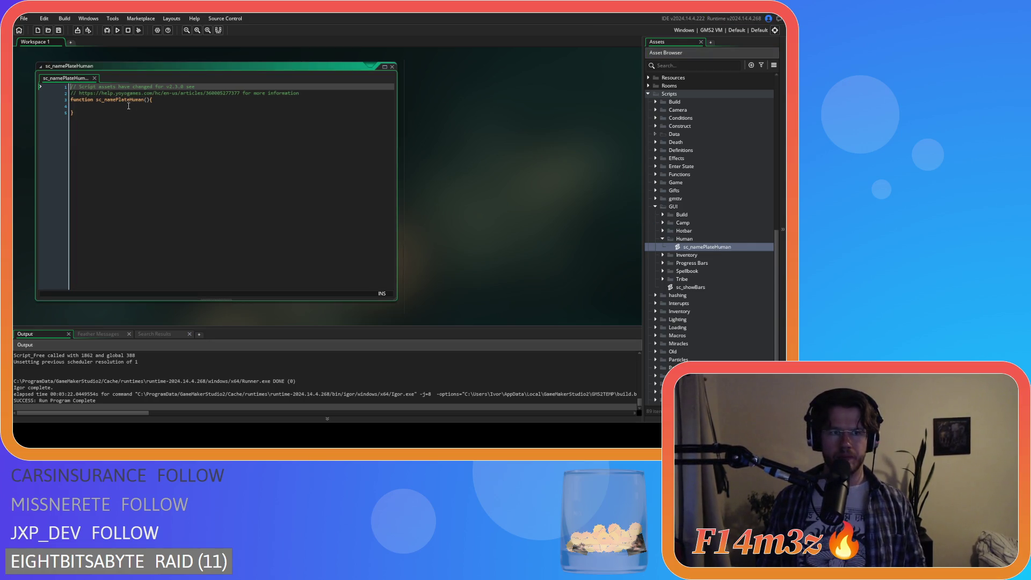
- Rename the function to namePlateHuman and paste the nameplate drawing code into its body
{"action": "left_click", "coordinate": [148, 104]}
{"action": "key", "text": "BackSpace"}
{"action": "key", "text": "BackSpace"}
{"action": "key", "text": "BackSpace"}
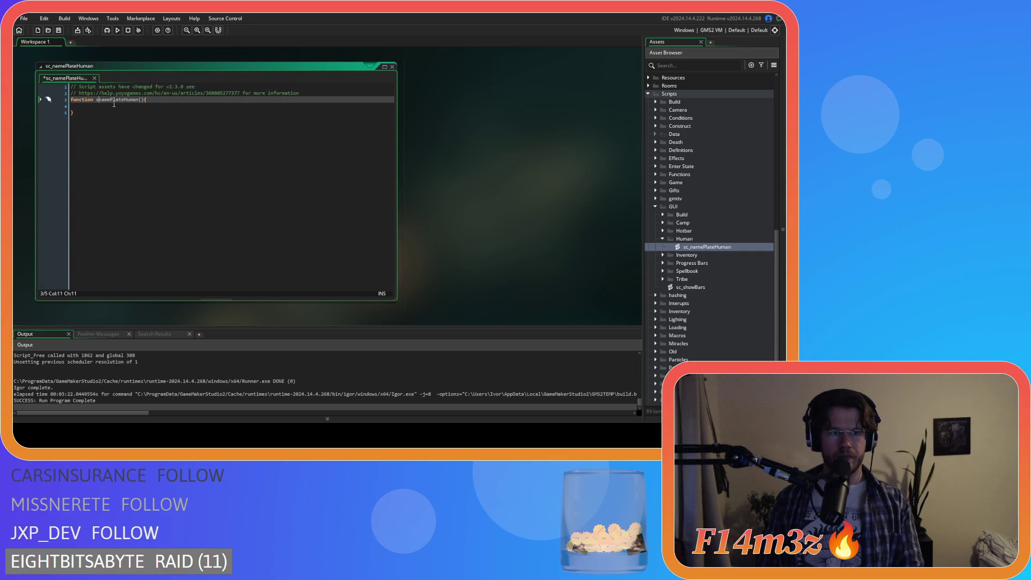
{"action": "left_click", "coordinate": [108, 106]}
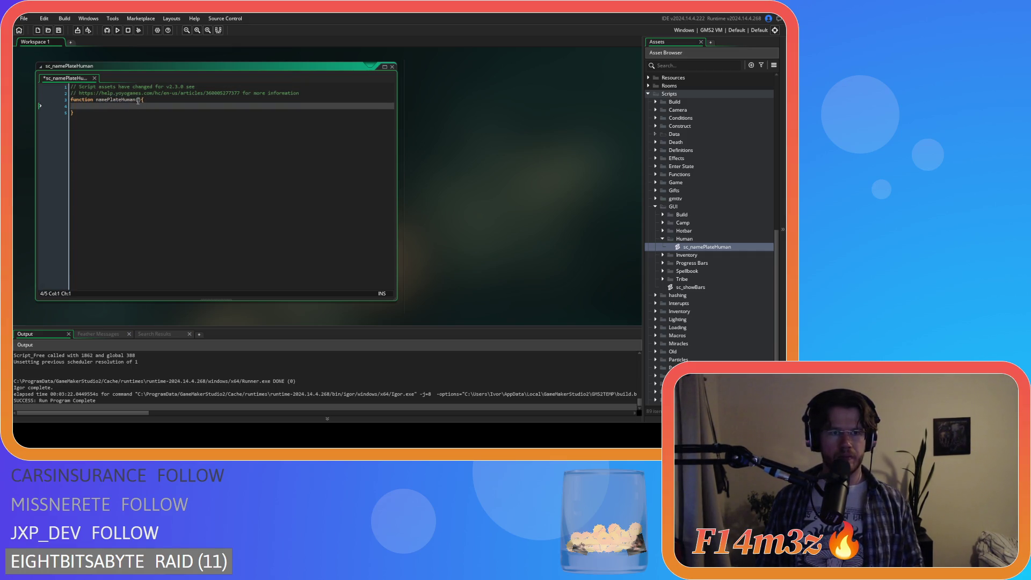
{"action": "key", "text": "ctrl+v"}
{"action": "mouse_move", "coordinate": [87, 257]}
{"action": "left_mouse_down"}
{"action": "mouse_move", "coordinate": [86, 81]}
{"action": "mouse_move", "coordinate": [75, 115]}
{"action": "mouse_move", "coordinate": [76, 106]}
{"action": "left_mouse_up"}
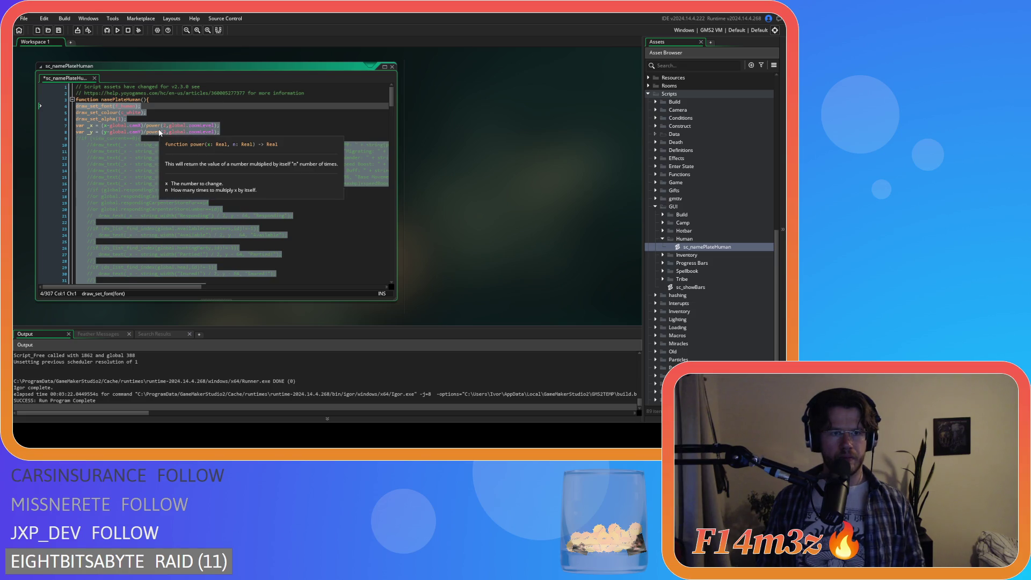
- Indent the pasted code, give namePlateHuman a controller parameter, and start a with(controller) block
{"action": "key", "text": "Tab"}
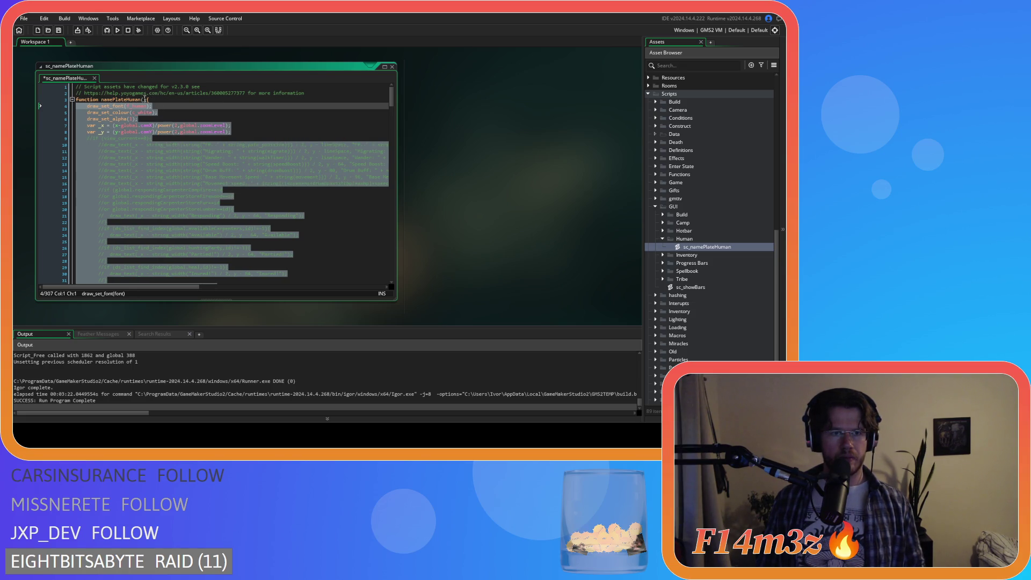
{"action": "left_click", "coordinate": [144, 100]}
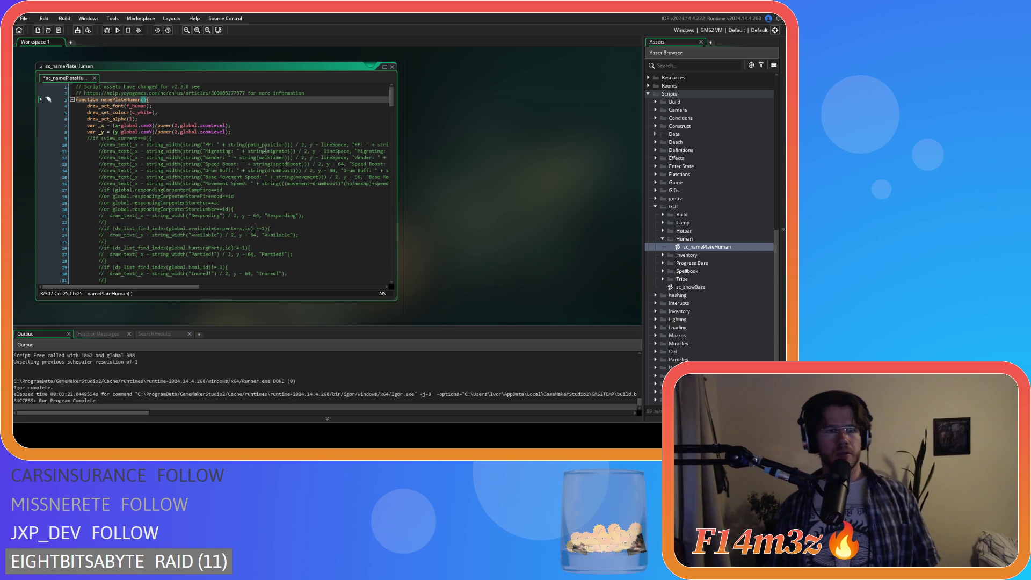
{"action": "type", "text": "controller"}
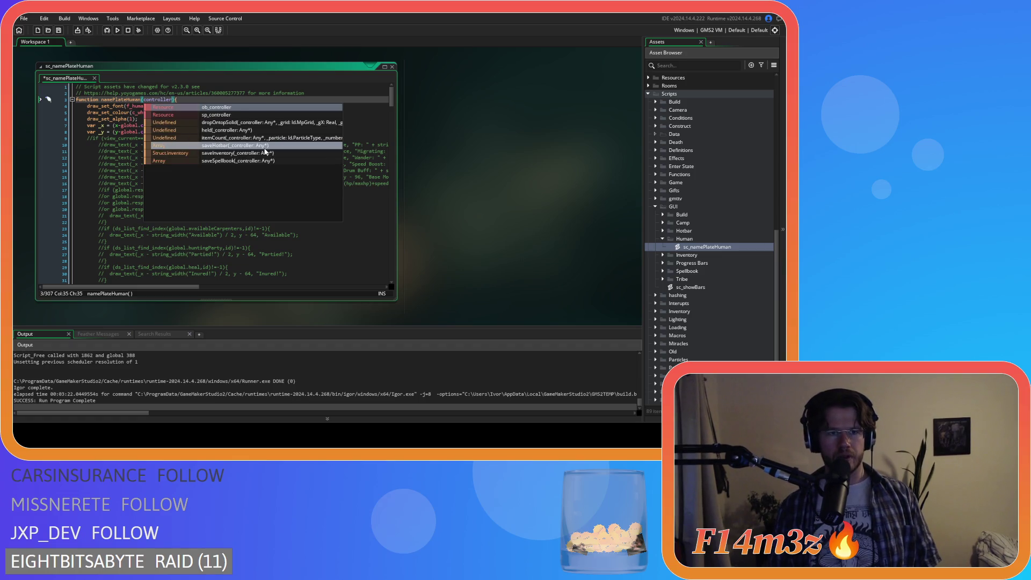
{"action": "left_click", "coordinate": [199, 100]}
{"action": "key", "text": "Return"}
{"action": "type", "text": "va"}
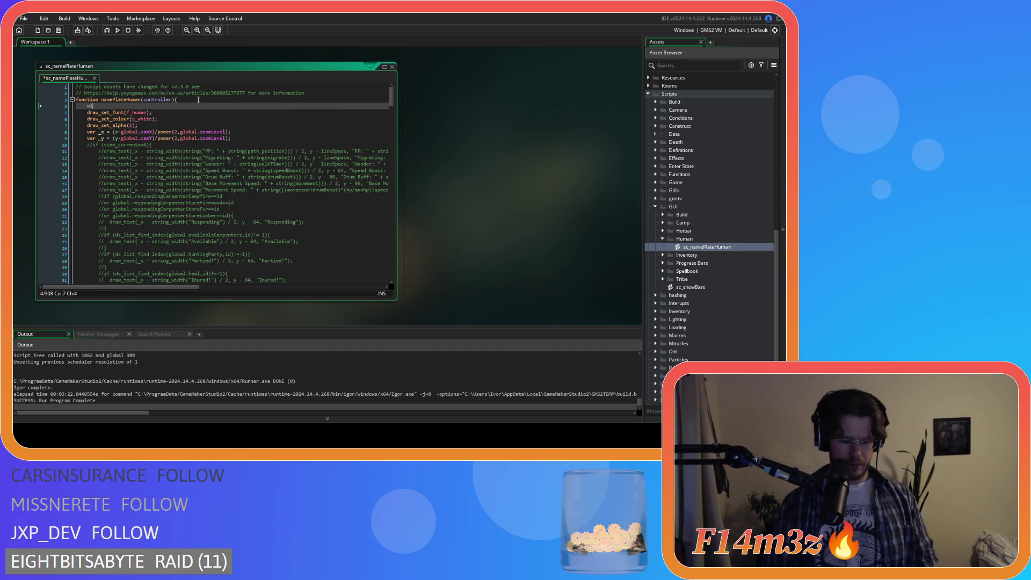
{"action": "type", "text": "th(c"}
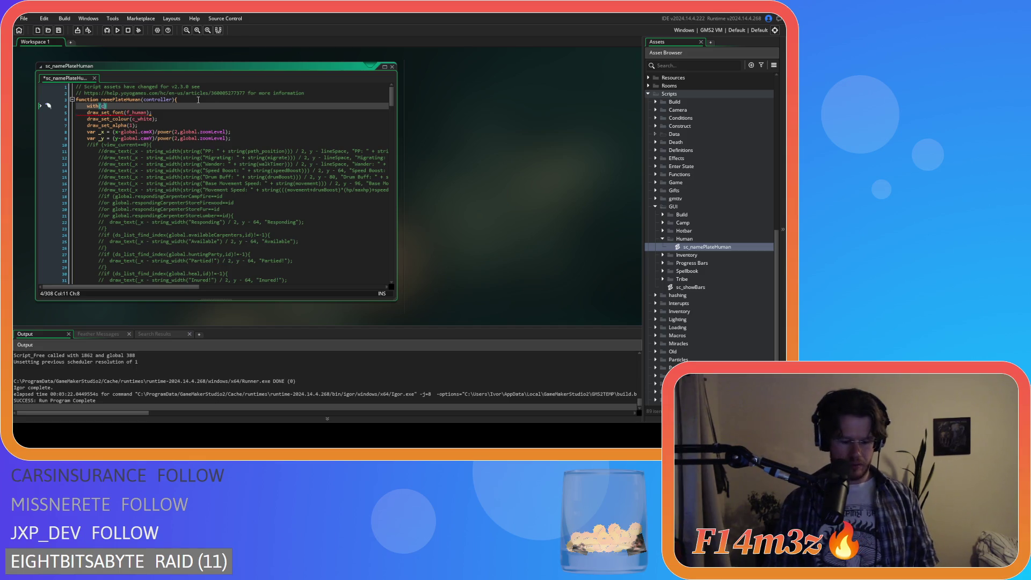
{"action": "type", "text": "ontroller){"}
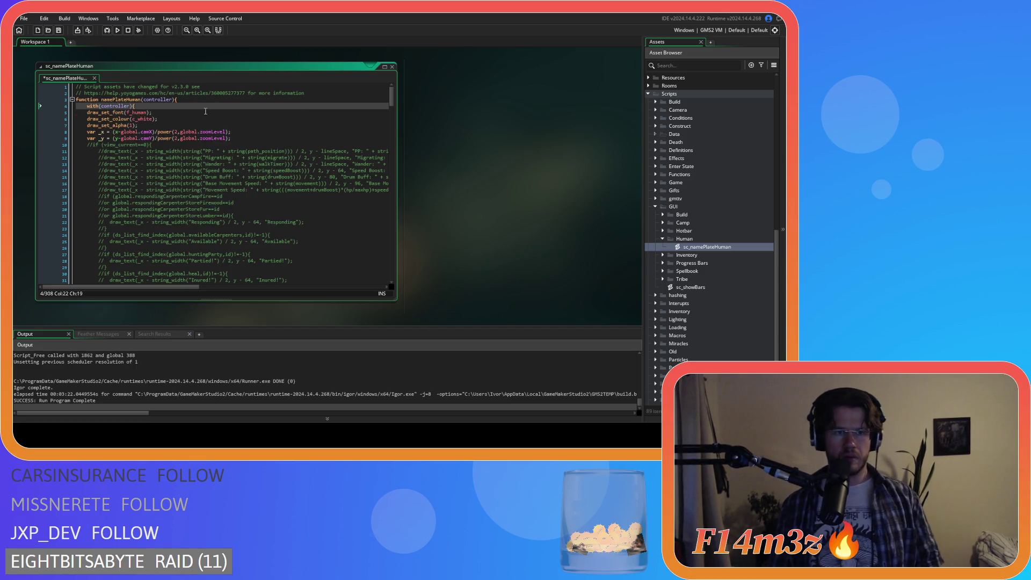
- Add an empty line after the script's final commented closing brace
{"action": "scroll", "coordinate": [205, 111], "scroll_direction": "down", "scroll_amount": 20}
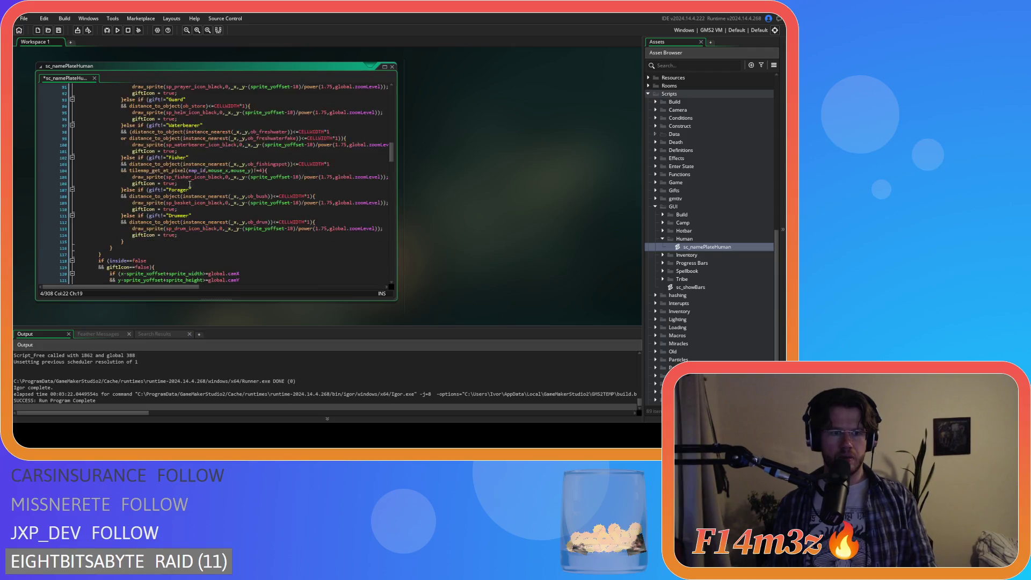
{"action": "scroll", "coordinate": [190, 184], "scroll_direction": "down", "scroll_amount": 10}
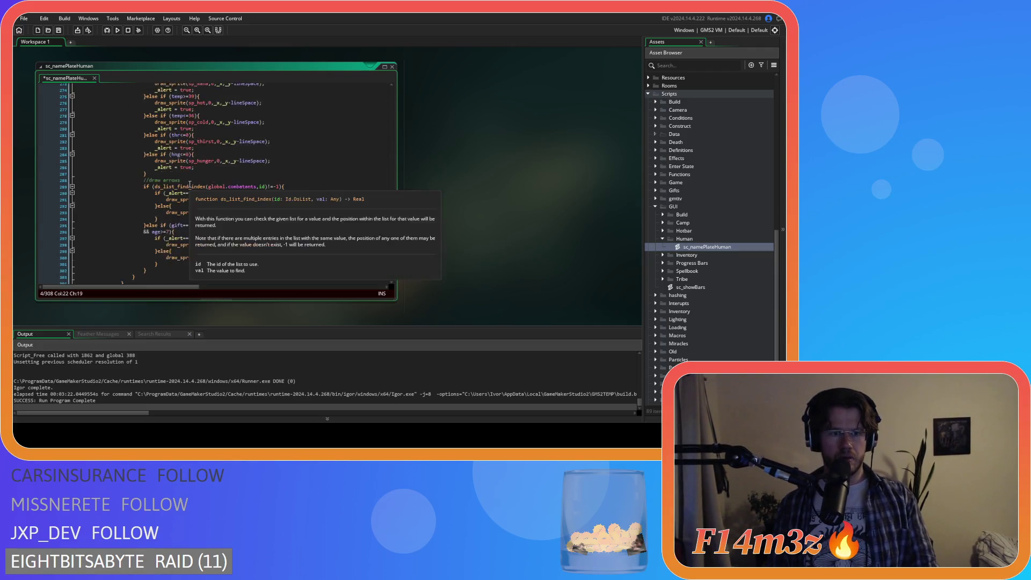
{"action": "left_click", "coordinate": [105, 256]}
{"action": "key", "text": "Return"}
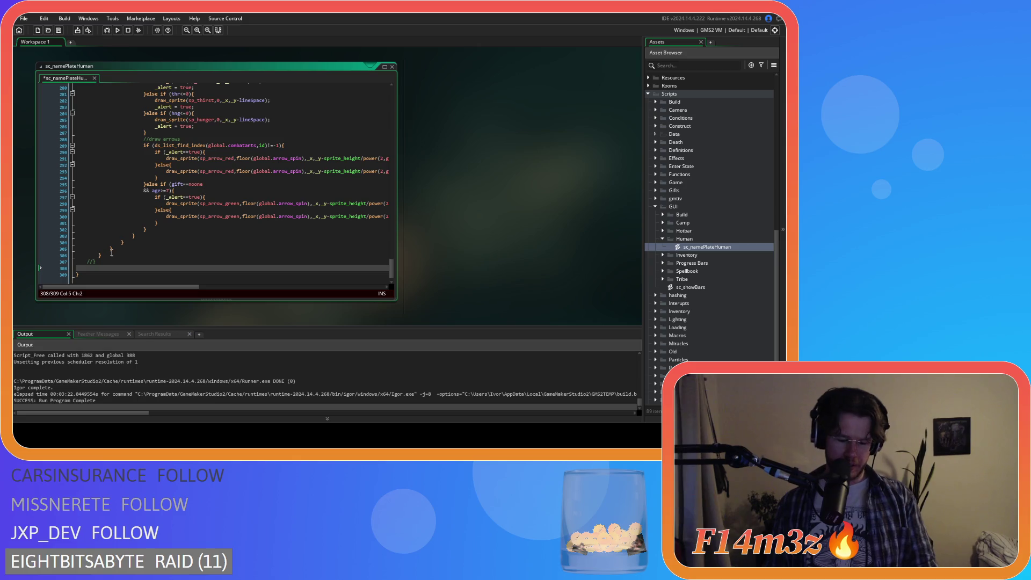
{"action": "type", "text": "}"}
{"action": "mouse_move", "coordinate": [103, 257]}
{"action": "left_mouse_down"}
{"action": "mouse_move", "coordinate": [70, 207]}
{"action": "mouse_move", "coordinate": [30, 57]}
{"action": "mouse_move", "coordinate": [35, 121]}
{"action": "mouse_move", "coordinate": [40, 108]}
{"action": "left_mouse_up"}
{"action": "left_click", "coordinate": [157, 106]}
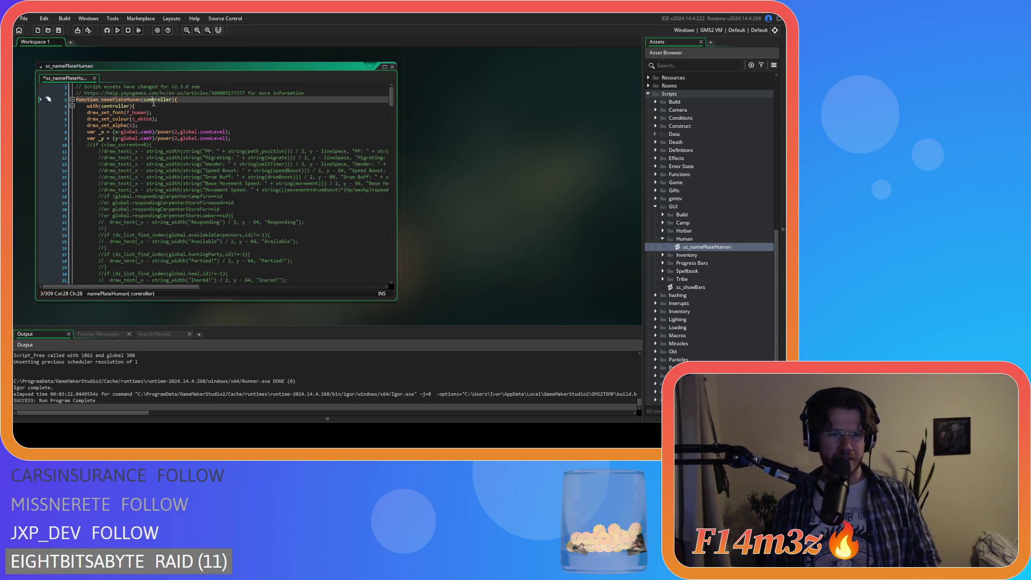
- Delete the commented-out debug text block and its leftover empty line
{"action": "left_click_drag", "start_coordinate": [391, 95], "coordinate": [378, 296]}
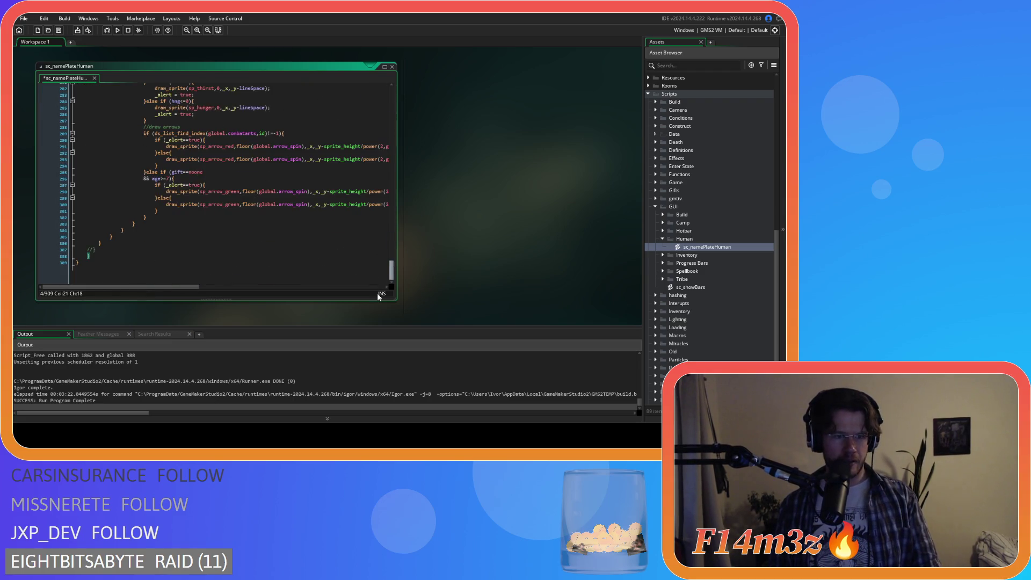
{"action": "mouse_move", "coordinate": [102, 251]}
{"action": "left_mouse_down"}
{"action": "mouse_move", "coordinate": [80, 75]}
{"action": "mouse_move", "coordinate": [77, 119]}
{"action": "left_mouse_up"}
{"action": "scroll", "coordinate": [242, 177], "scroll_direction": "down", "scroll_amount": 6}
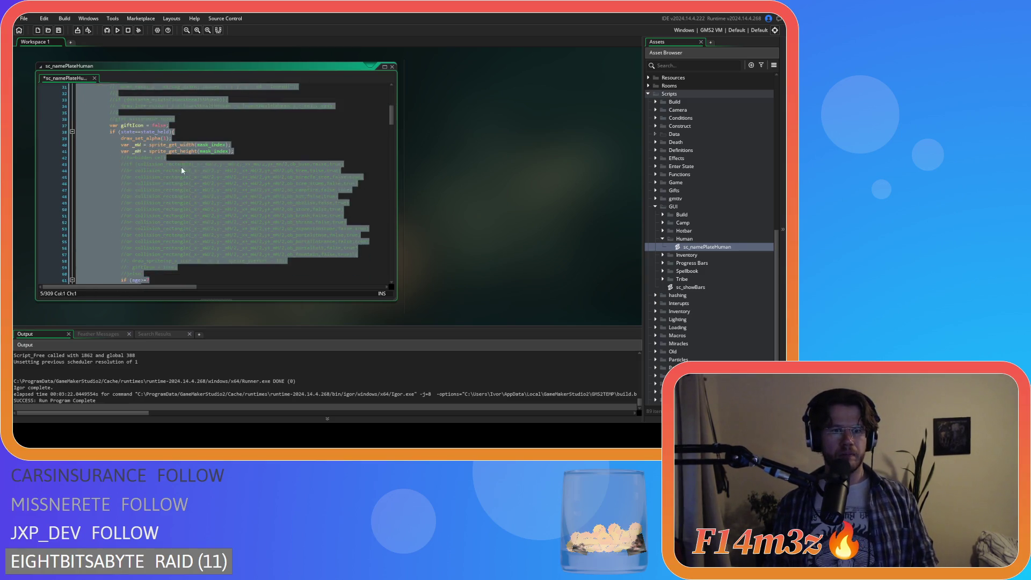
{"action": "left_click", "coordinate": [146, 187]}
{"action": "mouse_move", "coordinate": [147, 199]}
{"action": "left_mouse_down"}
{"action": "mouse_move", "coordinate": [81, 183]}
{"action": "mouse_move", "coordinate": [55, 138]}
{"action": "mouse_move", "coordinate": [46, 160]}
{"action": "mouse_move", "coordinate": [29, 145]}
{"action": "mouse_move", "coordinate": [39, 148]}
{"action": "left_mouse_up"}
{"action": "key", "text": "Delete"}
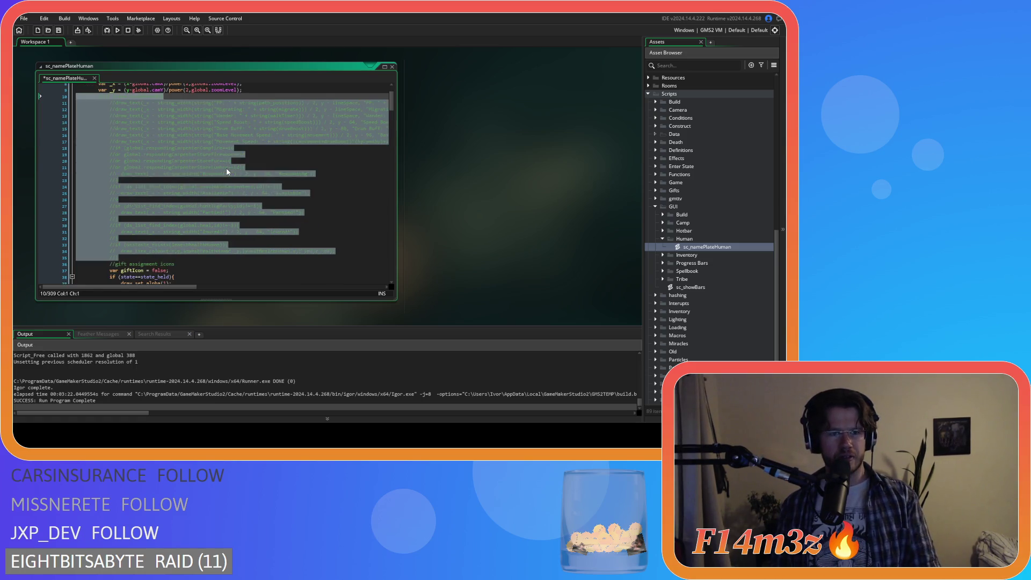
{"action": "key", "text": "BackSpace"}
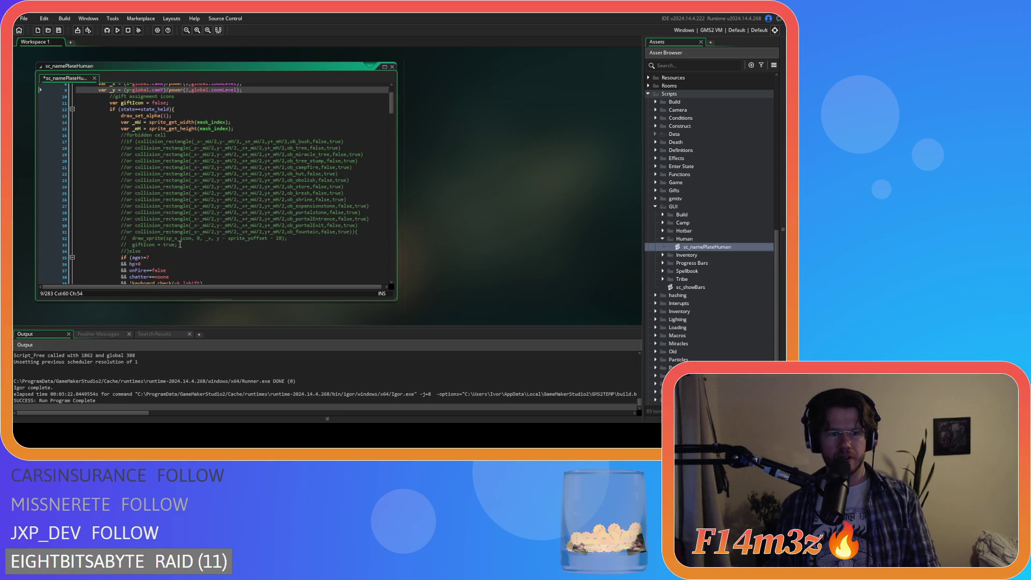
- Delete the commented-out collision_rectangle checks and the stat draw_text block
{"action": "left_click_drag", "start_coordinate": [151, 251], "coordinate": [148, 130]}
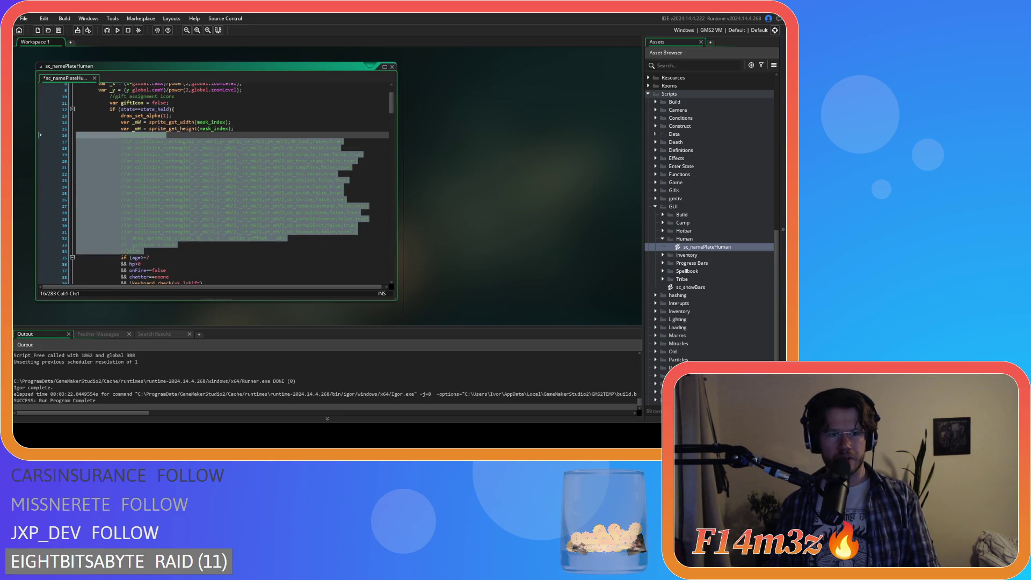
{"action": "key", "text": "Delete"}
{"action": "scroll", "coordinate": [247, 165], "scroll_direction": "down", "scroll_amount": 7}
{"action": "scroll", "coordinate": [247, 165], "scroll_direction": "down", "scroll_amount": 20}
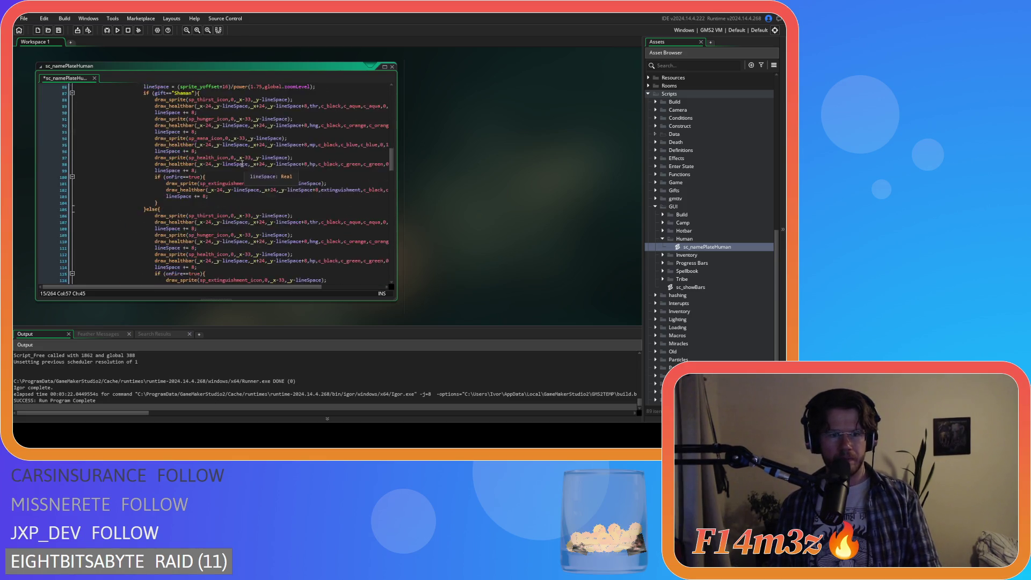
{"action": "scroll", "coordinate": [226, 188], "scroll_direction": "down", "scroll_amount": 5}
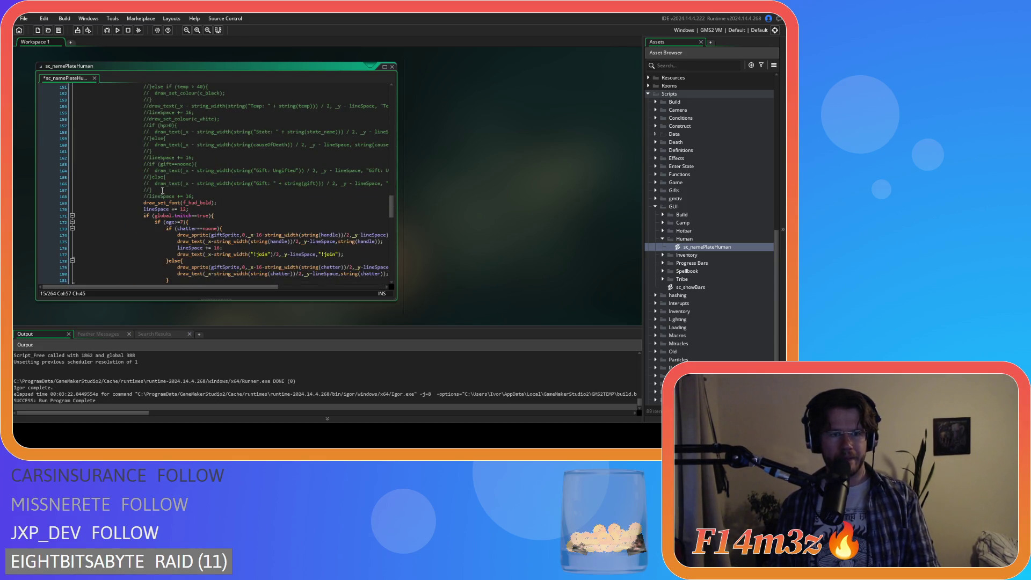
{"action": "mouse_move", "coordinate": [202, 196]}
{"action": "left_mouse_down"}
{"action": "mouse_move", "coordinate": [134, 178]}
{"action": "mouse_move", "coordinate": [79, 144]}
{"action": "mouse_move", "coordinate": [57, 186]}
{"action": "left_mouse_up"}
{"action": "key", "text": "BackSpace"}
{"action": "key", "text": "BackSpace"}
- Review the trimmed script, then switch to ob_human's Draw GUI event
{"action": "scroll", "coordinate": [211, 191], "scroll_direction": "down", "scroll_amount": 20}
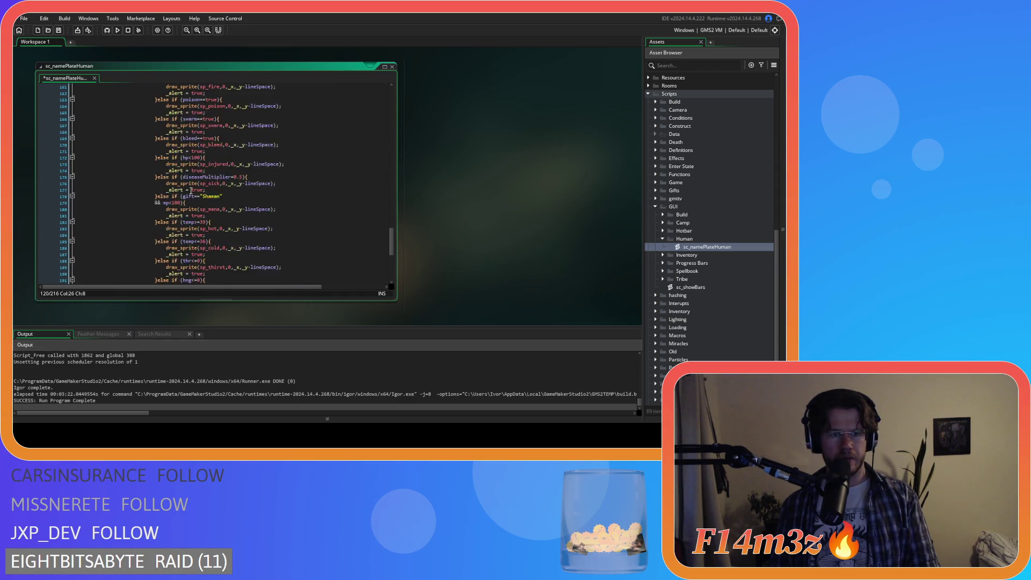
{"action": "left_click_drag", "start_coordinate": [392, 266], "coordinate": [393, 102]}
{"action": "left_click", "coordinate": [252, 126]}
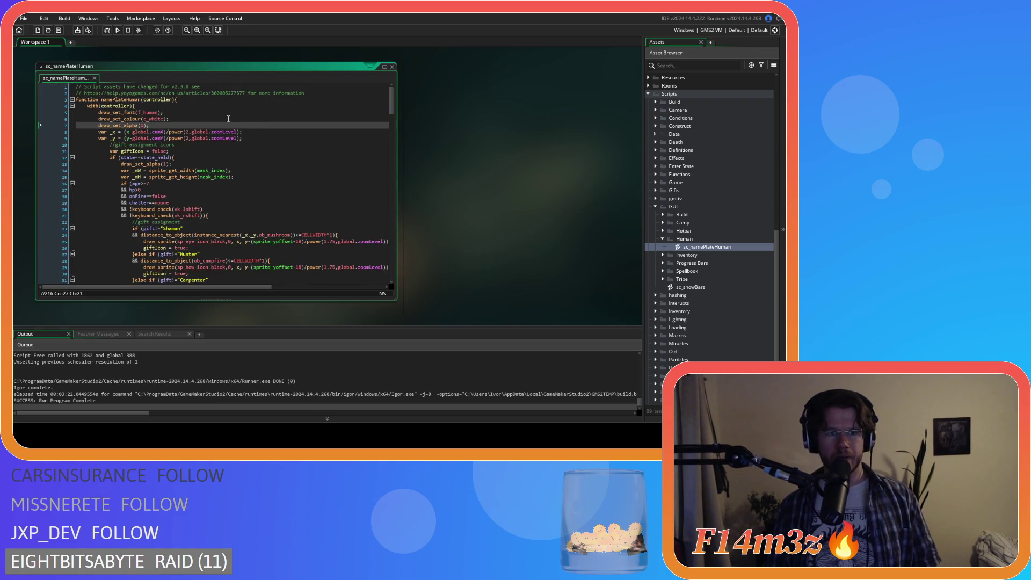
{"action": "left_click", "coordinate": [330, 156]}
{"action": "key", "text": "ctrl+Tab"}
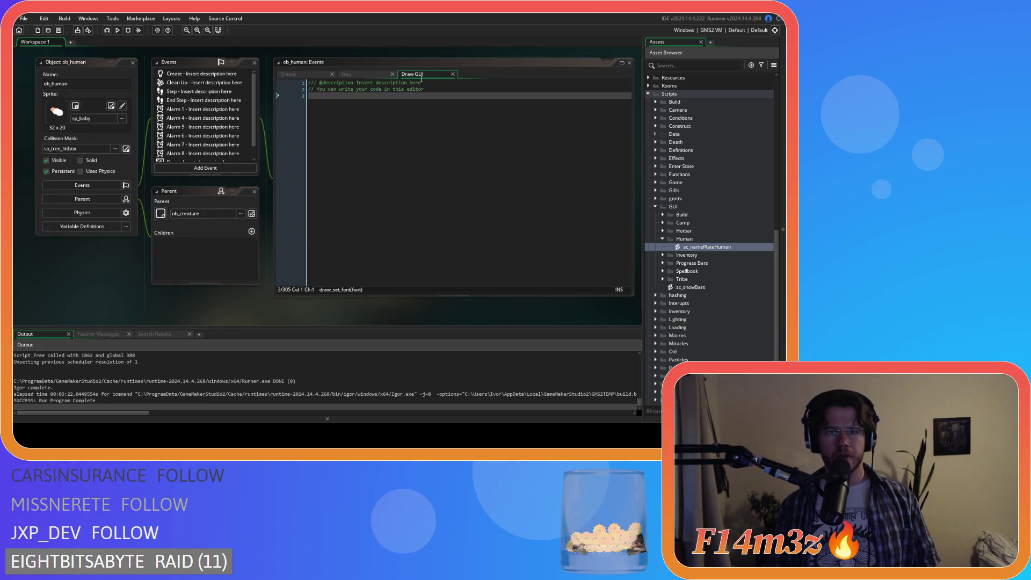
{"action": "scroll", "coordinate": [196, 151], "scroll_direction": "down", "scroll_amount": 2}
{"action": "scroll", "coordinate": [189, 160], "scroll_direction": "up", "scroll_amount": 1}
{"action": "left_click", "coordinate": [199, 86]}
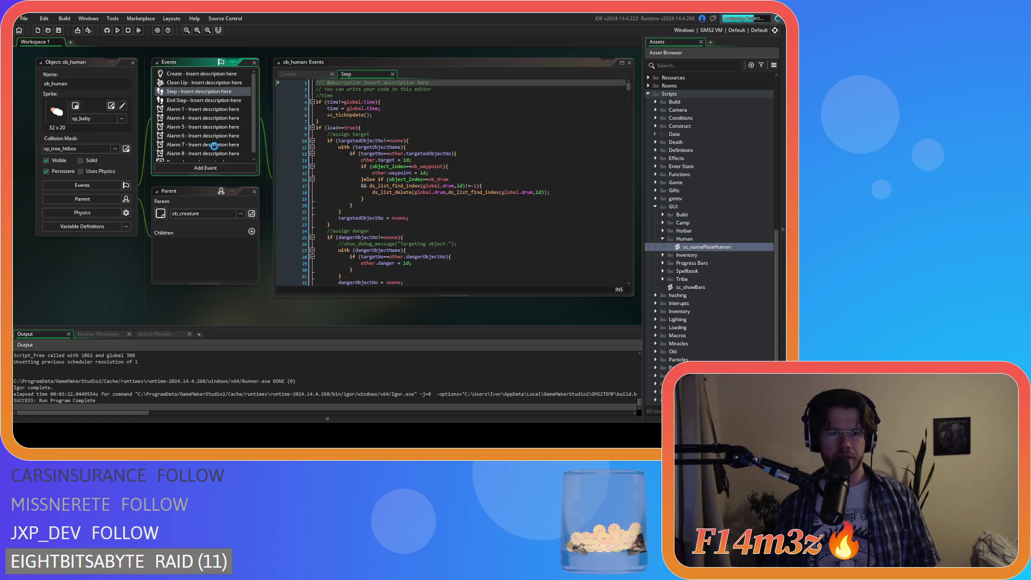
{"action": "scroll", "coordinate": [225, 124], "scroll_direction": "up", "scroll_amount": 1}
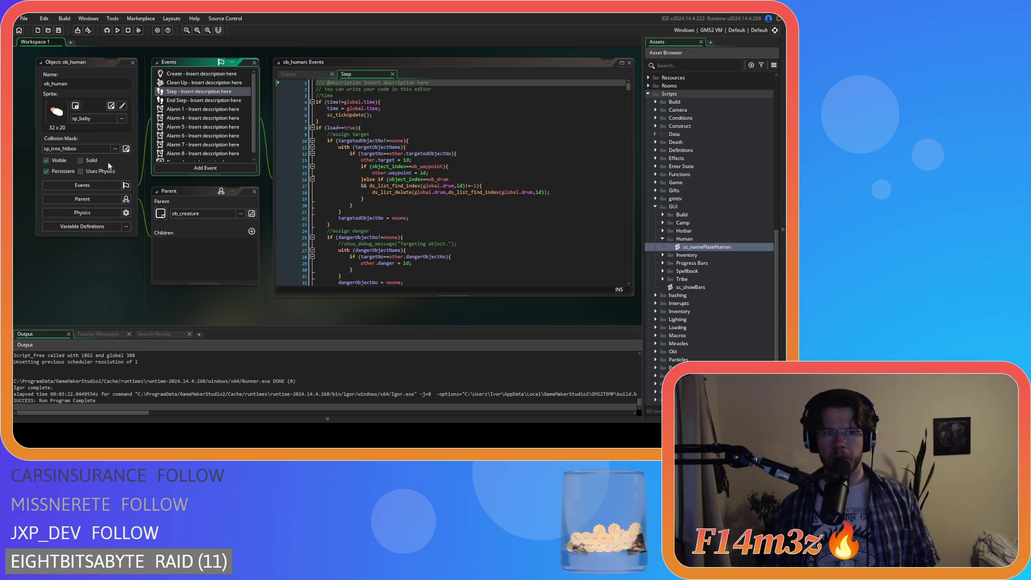
{"action": "scroll", "coordinate": [141, 178], "scroll_direction": "up", "scroll_amount": 4}
{"action": "scroll", "coordinate": [231, 203], "scroll_direction": "up", "scroll_amount": 5}
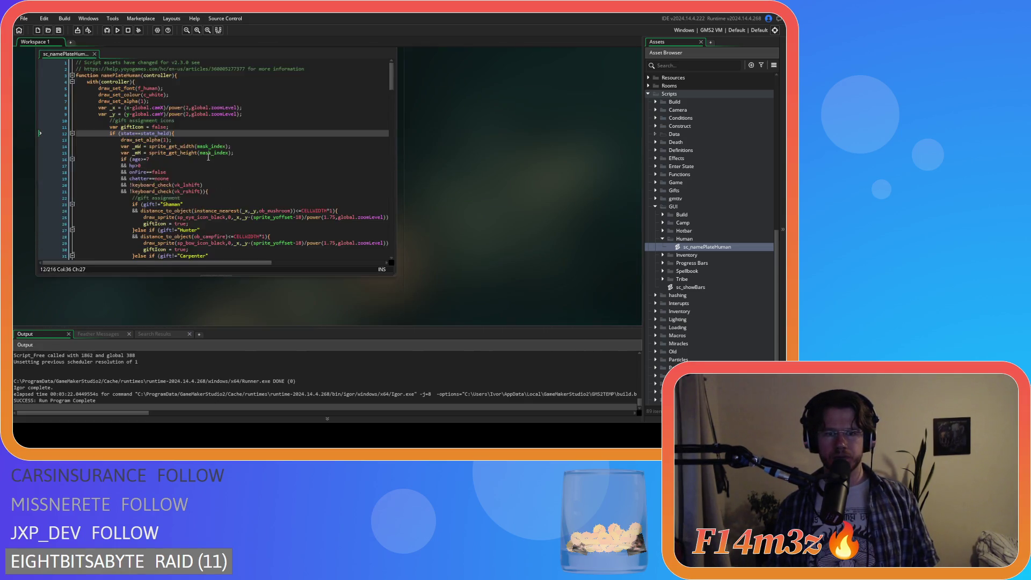
- Look over the sc_namePlateHuman code and widen the script editor window slightly
{"action": "scroll", "coordinate": [300, 162], "scroll_direction": "up", "scroll_amount": 1}
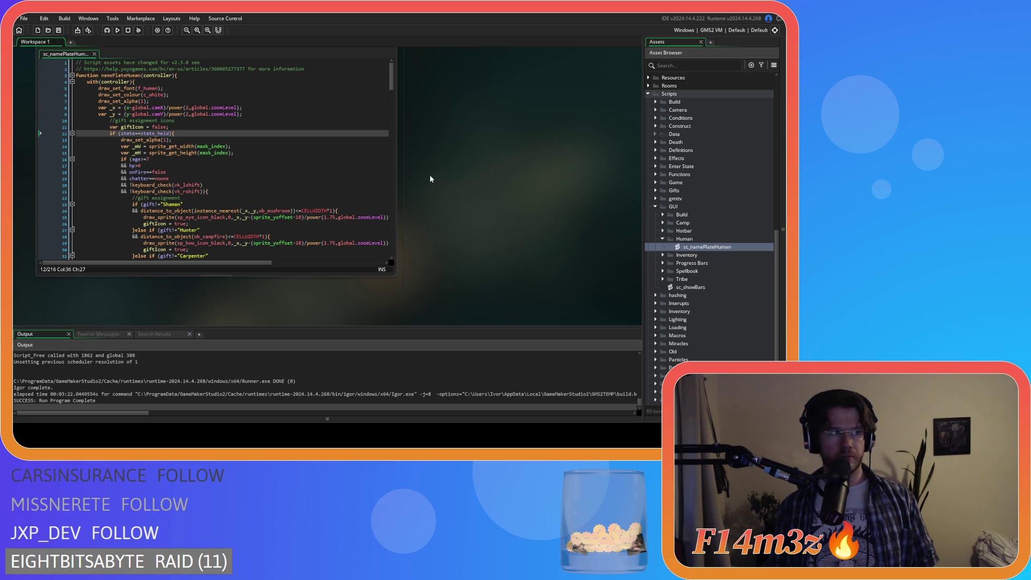
{"action": "scroll", "coordinate": [433, 176], "scroll_direction": "up", "scroll_amount": 1}
{"action": "left_click", "coordinate": [288, 166]}
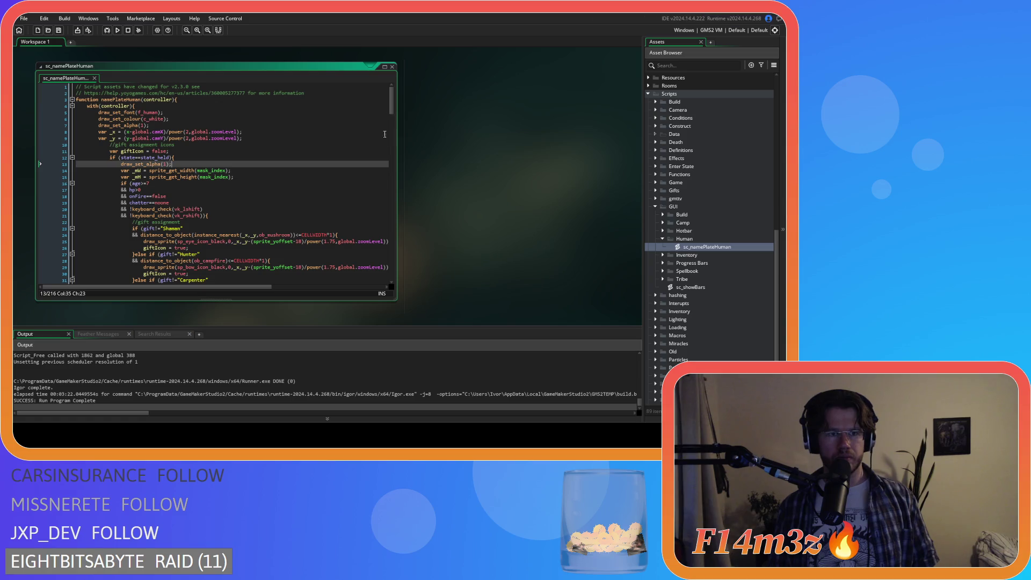
{"action": "scroll", "coordinate": [453, 185], "scroll_direction": "up", "scroll_amount": 4}
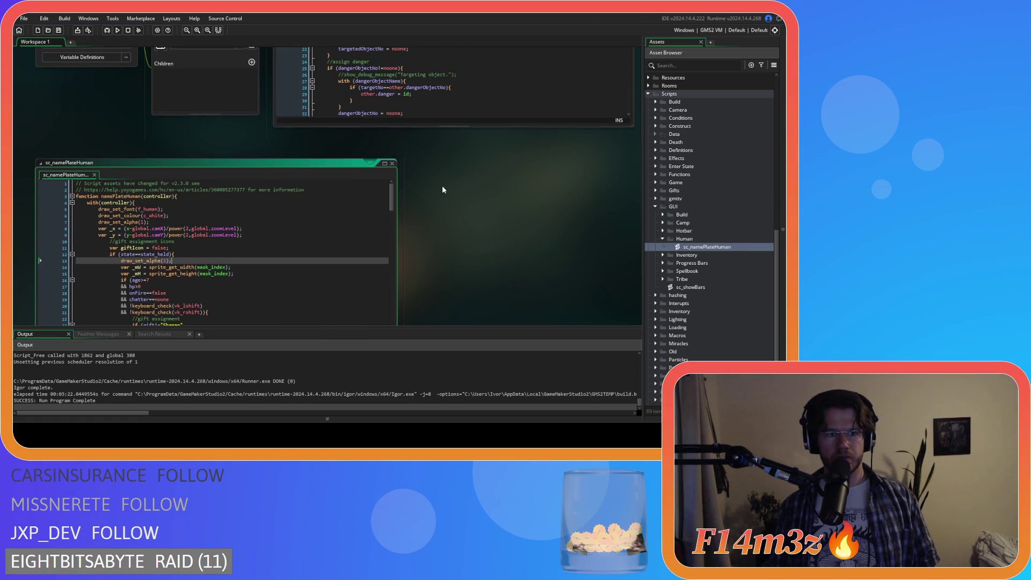
{"action": "scroll", "coordinate": [444, 188], "scroll_direction": "down", "scroll_amount": 4}
{"action": "left_click", "coordinate": [359, 195]}
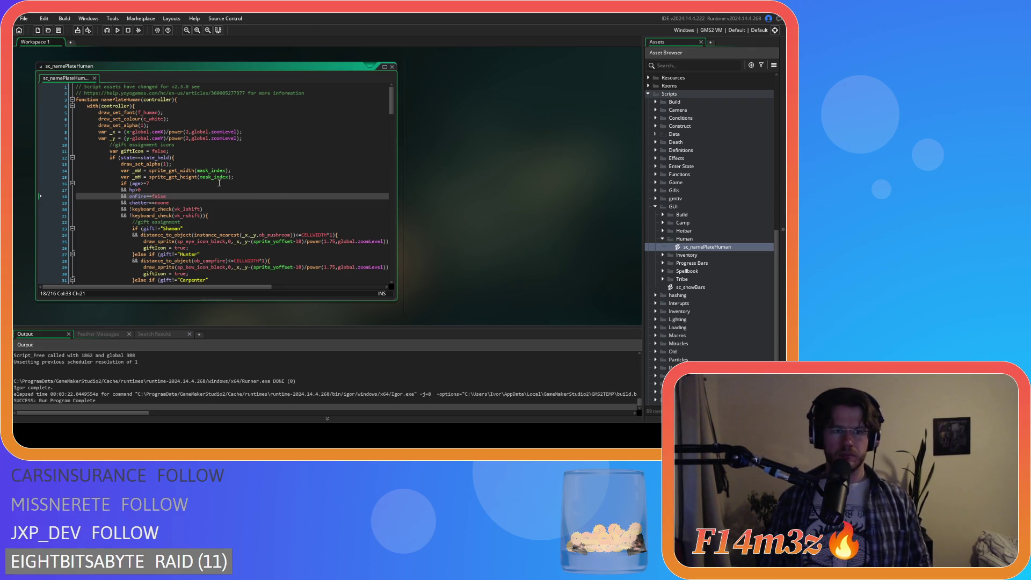
{"action": "scroll", "coordinate": [219, 183], "scroll_direction": "down", "scroll_amount": 5}
{"action": "mouse_move", "coordinate": [394, 108]}
{"action": "left_mouse_down"}
{"action": "mouse_move", "coordinate": [395, 247]}
{"action": "mouse_move", "coordinate": [376, 47]}
{"action": "left_mouse_up"}
{"action": "left_click", "coordinate": [279, 137]}
{"action": "scroll", "coordinate": [284, 135], "scroll_direction": "down", "scroll_amount": 5}
{"action": "scroll", "coordinate": [287, 138], "scroll_direction": "up", "scroll_amount": 5}
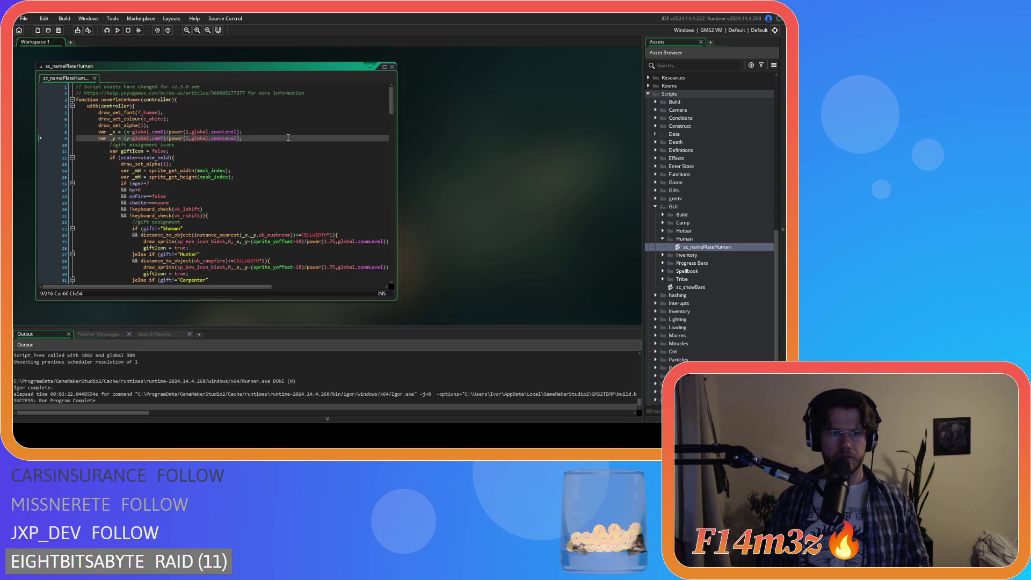
{"action": "mouse_move", "coordinate": [395, 113]}
{"action": "left_mouse_down"}
{"action": "mouse_move", "coordinate": [402, 164]}
{"action": "mouse_move", "coordinate": [371, 285]}
{"action": "left_mouse_up"}
- Undo the earlier deletions to restore the original nameplate code
{"action": "key", "text": "Return"}
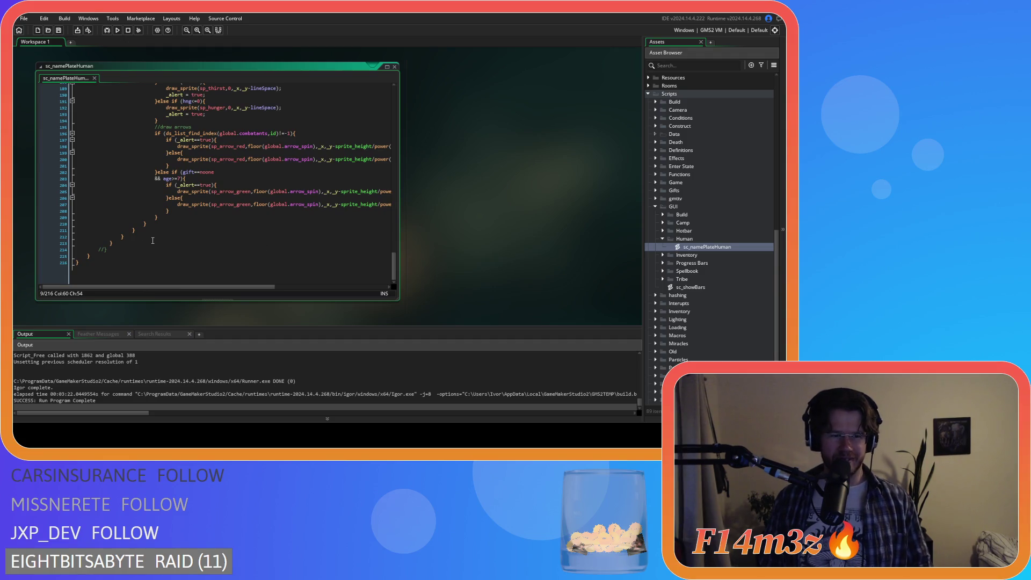
{"action": "scroll", "coordinate": [307, 118], "scroll_direction": "up", "scroll_amount": 10}
{"action": "key", "text": "ctrl+z"}
{"action": "key", "text": "ctrl+z"}
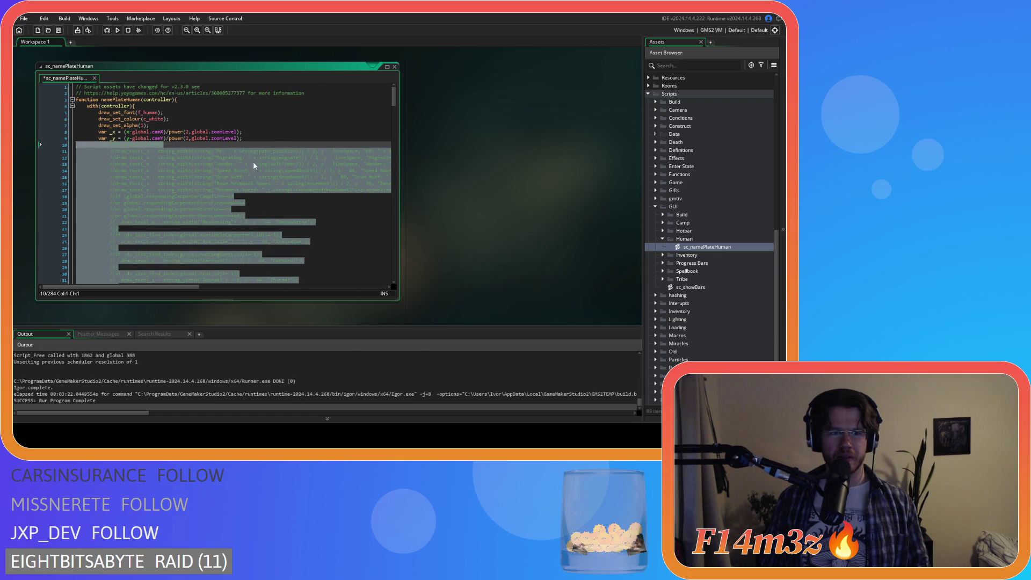
{"action": "key", "text": "ctrl+z"}
{"action": "key", "text": "ctrl+z"}
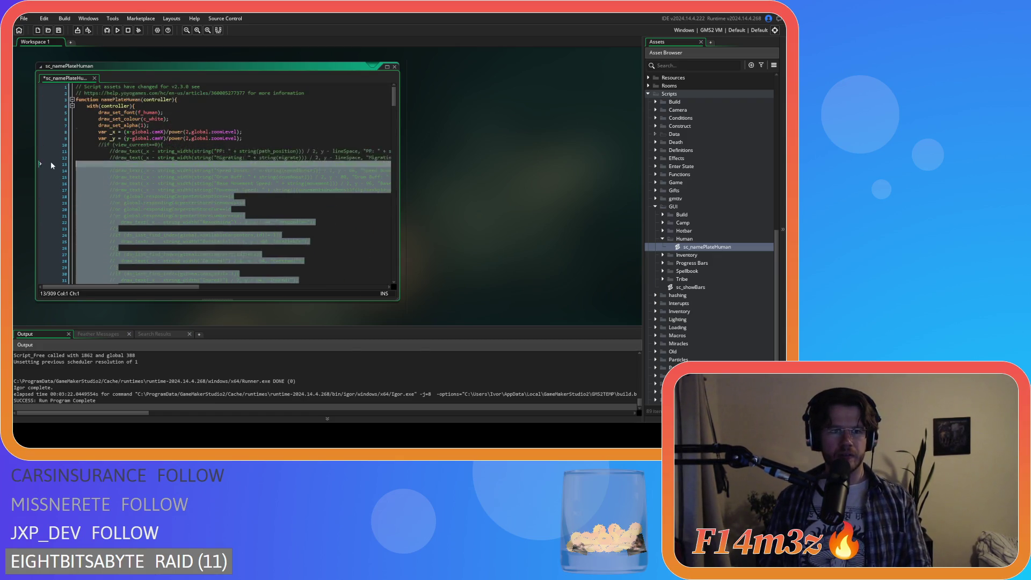
{"action": "key", "text": "ctrl+z"}
{"action": "scroll", "coordinate": [285, 153], "scroll_direction": "down", "scroll_amount": 5}
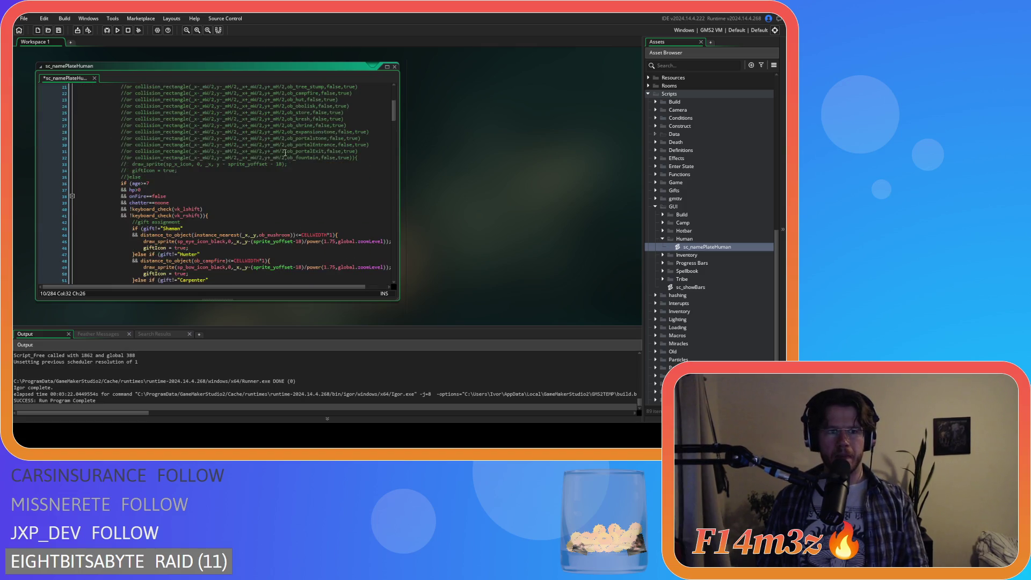
- Delete the commented-out collision checks and stat text blocks again
{"action": "mouse_move", "coordinate": [150, 176]}
{"action": "left_mouse_down"}
{"action": "mouse_move", "coordinate": [63, 131]}
{"action": "mouse_move", "coordinate": [20, 157]}
{"action": "left_mouse_up"}
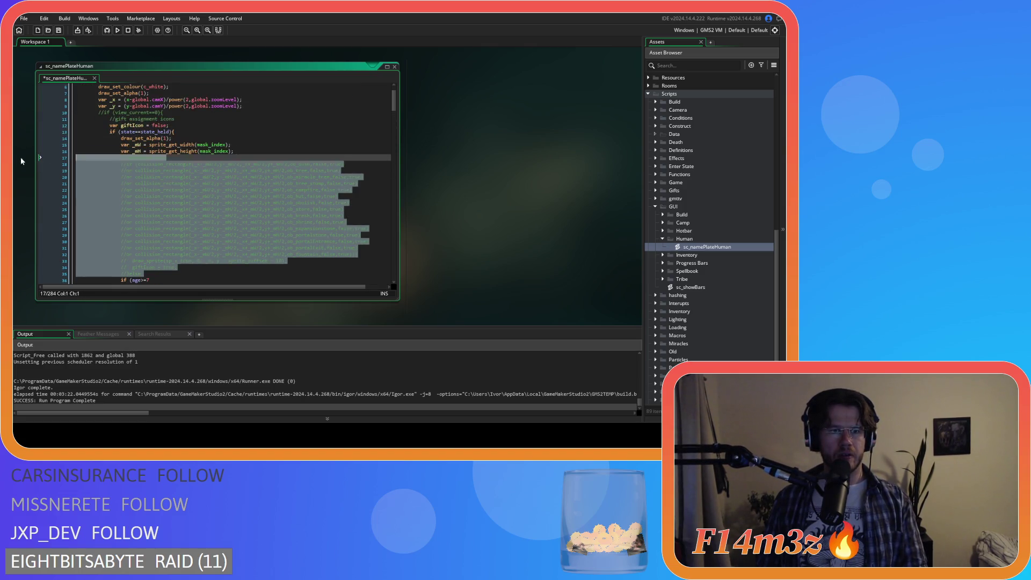
{"action": "key", "text": "BackSpace"}
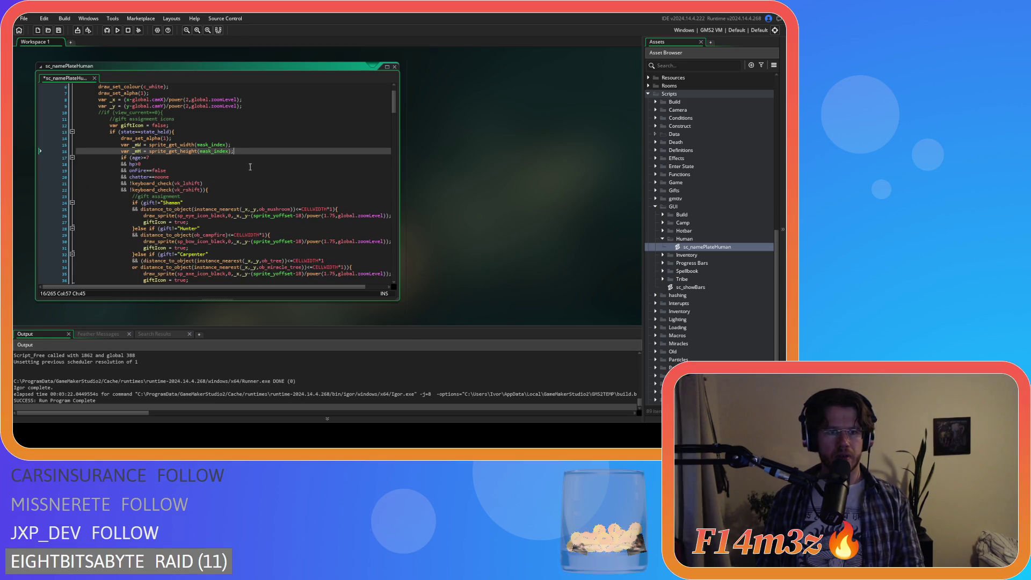
{"action": "left_click_drag", "start_coordinate": [394, 107], "coordinate": [383, 217]}
{"action": "scroll", "coordinate": [319, 201], "scroll_direction": "up", "scroll_amount": 1}
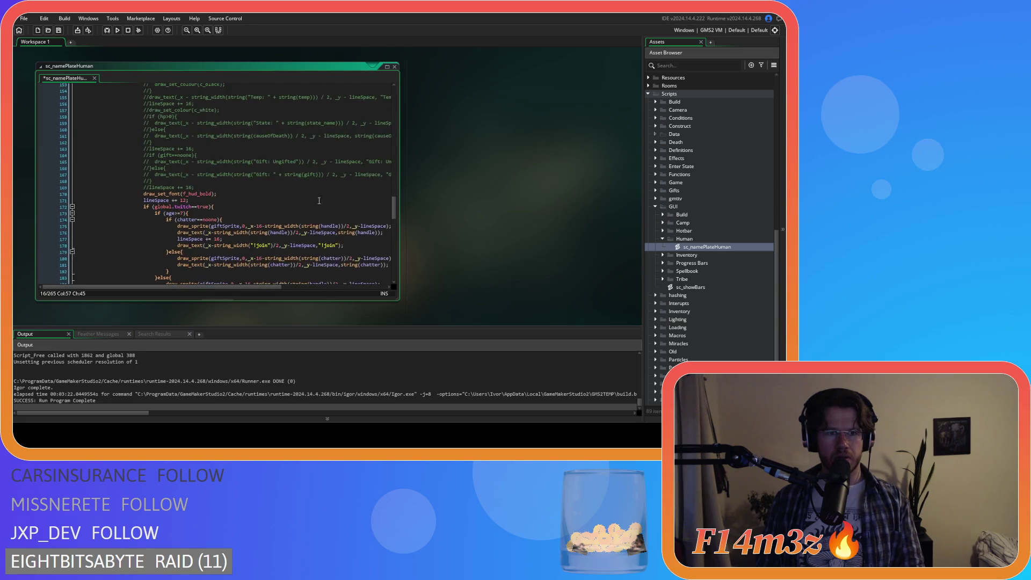
{"action": "mouse_move", "coordinate": [194, 187]}
{"action": "left_mouse_down"}
{"action": "mouse_move", "coordinate": [51, 88]}
{"action": "mouse_move", "coordinate": [57, 168]}
{"action": "mouse_move", "coordinate": [46, 177]}
{"action": "left_mouse_up"}
{"action": "key", "text": "BackSpace"}
- Save the cleaned sc_namePlateHuman script and look over its lines
{"action": "left_click", "coordinate": [285, 187]}
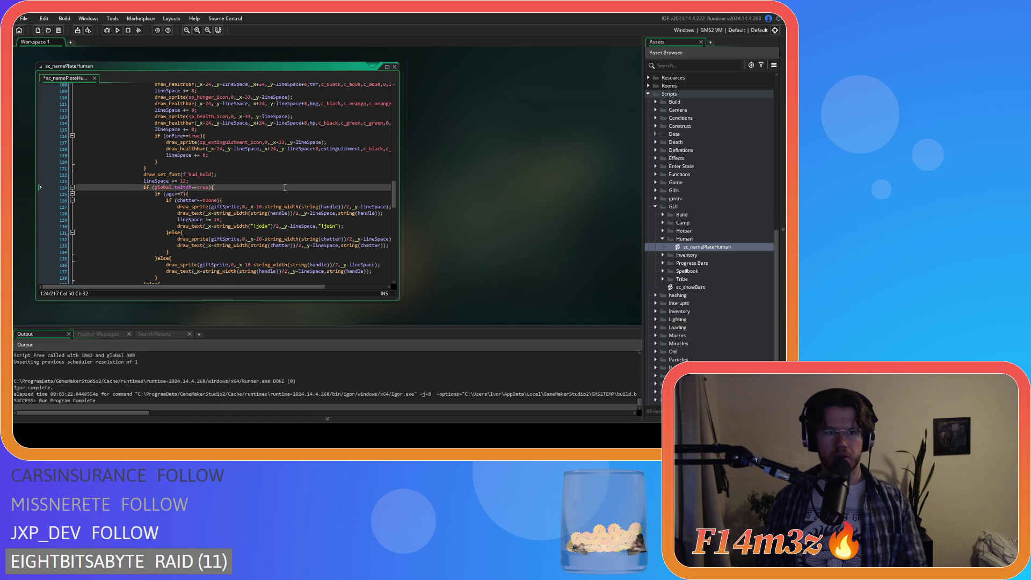
{"action": "key", "text": "ctrl+s"}
{"action": "key", "text": "Down"}
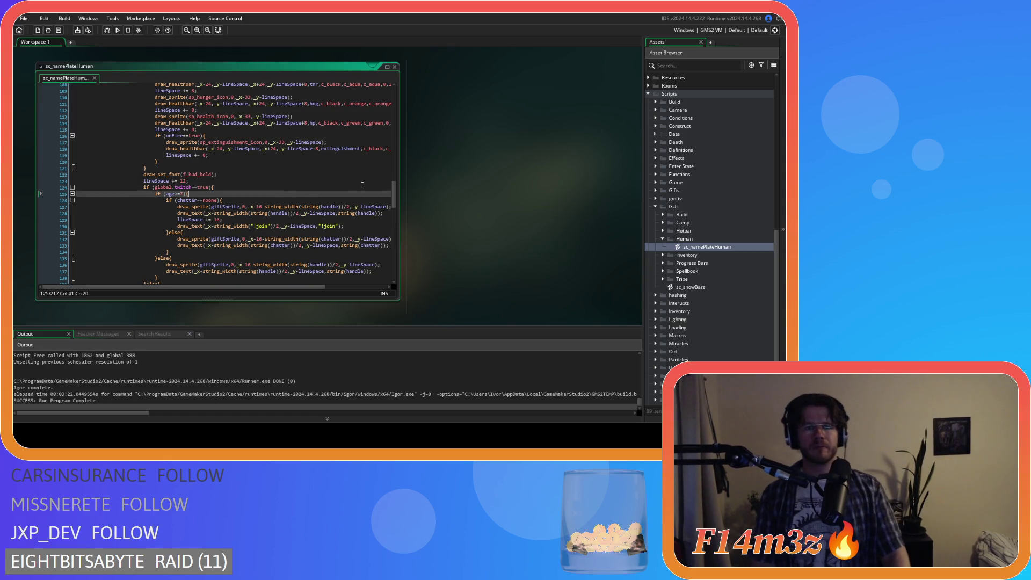
{"action": "mouse_move", "coordinate": [393, 193]}
{"action": "left_mouse_down"}
{"action": "mouse_move", "coordinate": [392, 280]}
{"action": "mouse_move", "coordinate": [393, 89]}
{"action": "left_mouse_up"}
{"action": "left_click", "coordinate": [233, 223]}
{"action": "left_click", "coordinate": [253, 132]}
{"action": "left_click", "coordinate": [253, 151]}
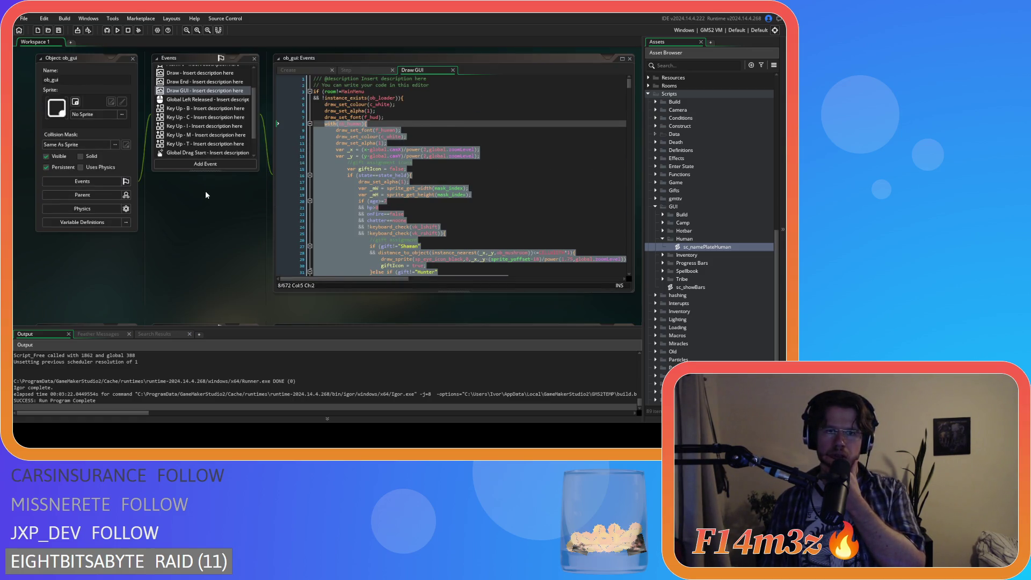
- Delete the inline human nameplate code from ob_gui's Draw GUI, leaving an empty with(ob_human) wrapper
{"action": "scroll", "coordinate": [425, 180], "scroll_direction": "down", "scroll_amount": 1}
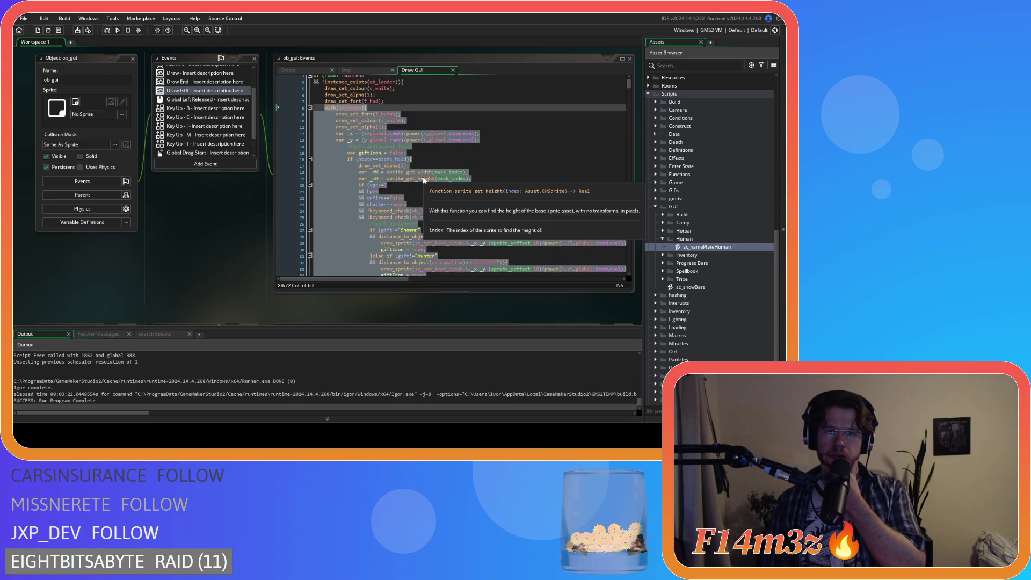
{"action": "scroll", "coordinate": [433, 180], "scroll_direction": "up", "scroll_amount": 1}
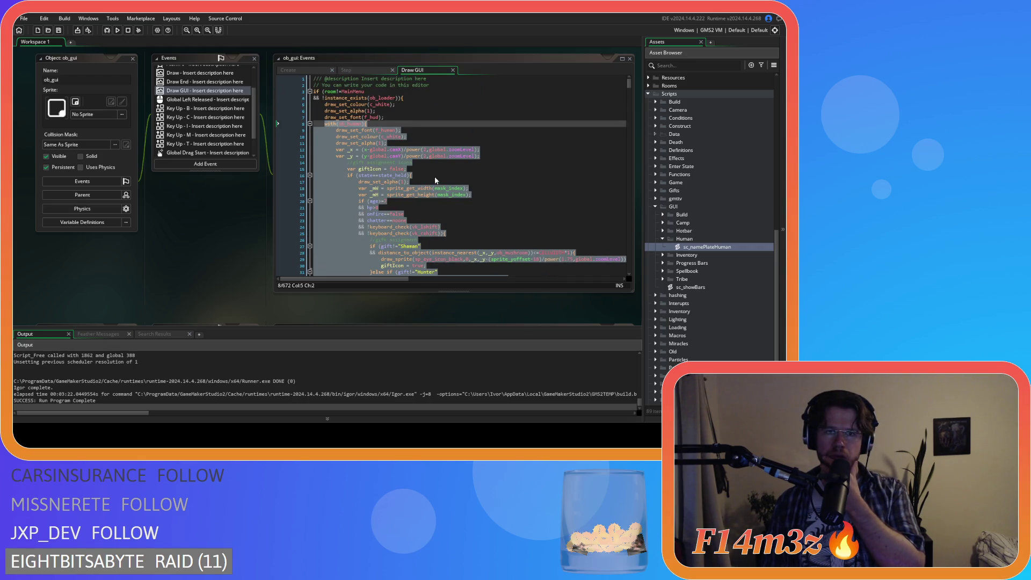
{"action": "scroll", "coordinate": [435, 180], "scroll_direction": "down", "scroll_amount": 20}
{"action": "scroll", "coordinate": [435, 181], "scroll_direction": "down", "scroll_amount": 20}
{"action": "left_click", "coordinate": [341, 140]}
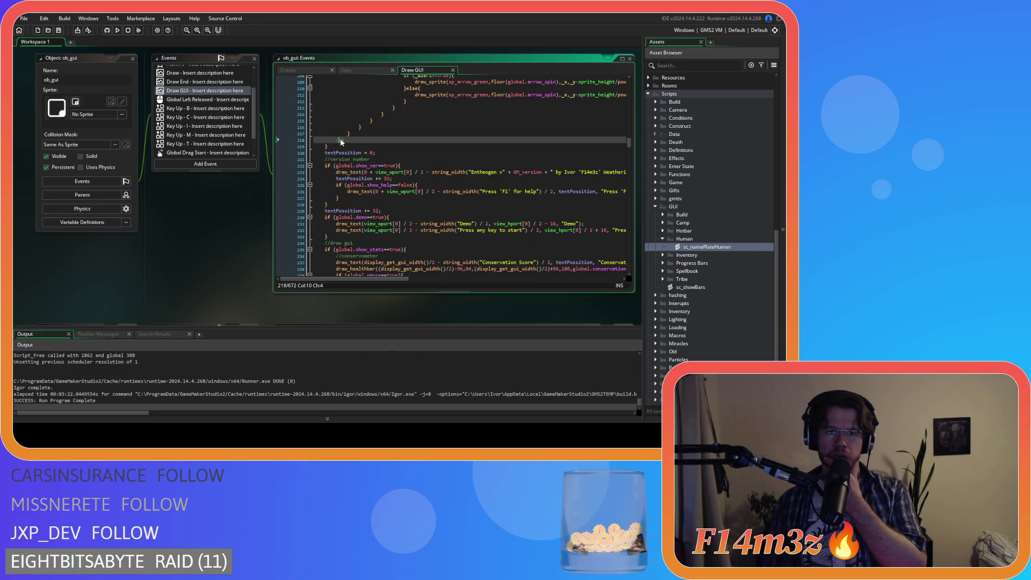
{"action": "mouse_move", "coordinate": [356, 139]}
{"action": "left_mouse_down"}
{"action": "mouse_move", "coordinate": [300, 67]}
{"action": "mouse_move", "coordinate": [251, 208]}
{"action": "mouse_move", "coordinate": [266, 184]}
{"action": "mouse_move", "coordinate": [236, 130]}
{"action": "left_mouse_up"}
{"action": "key", "text": "BackSpace"}
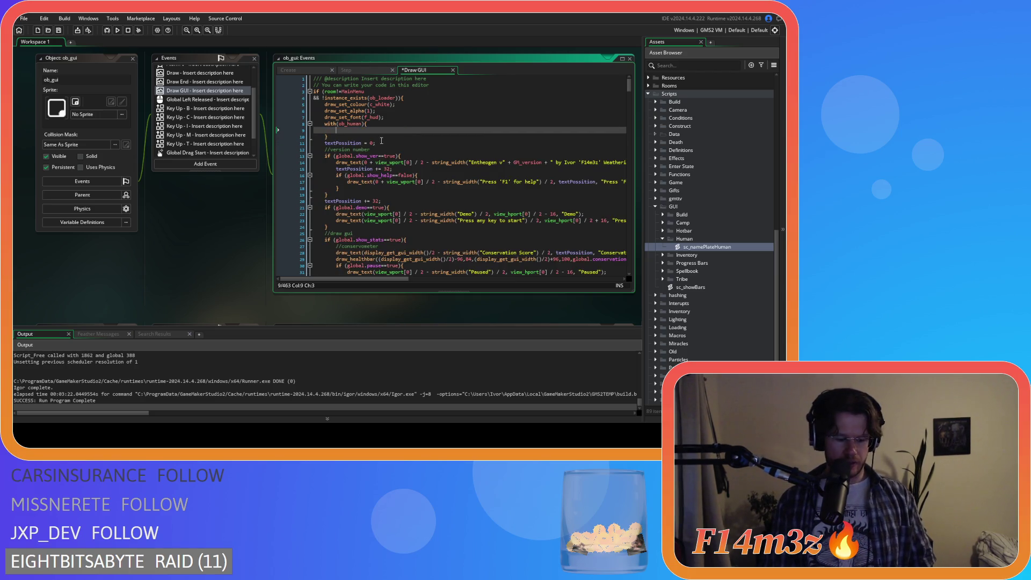
- Call namePlateHuman(id) inside the with(ob_human) block and save the Draw GUI event
{"action": "type", "text": "namePl"}
{"action": "key", "text": "Return"}
{"action": "type", "text": "id"}
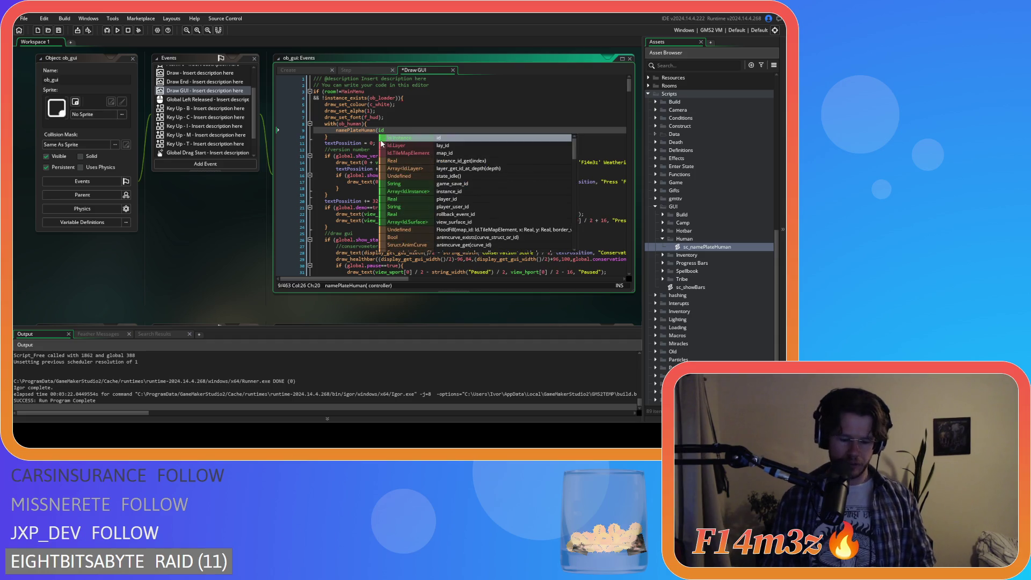
{"action": "type", "text": ");"}
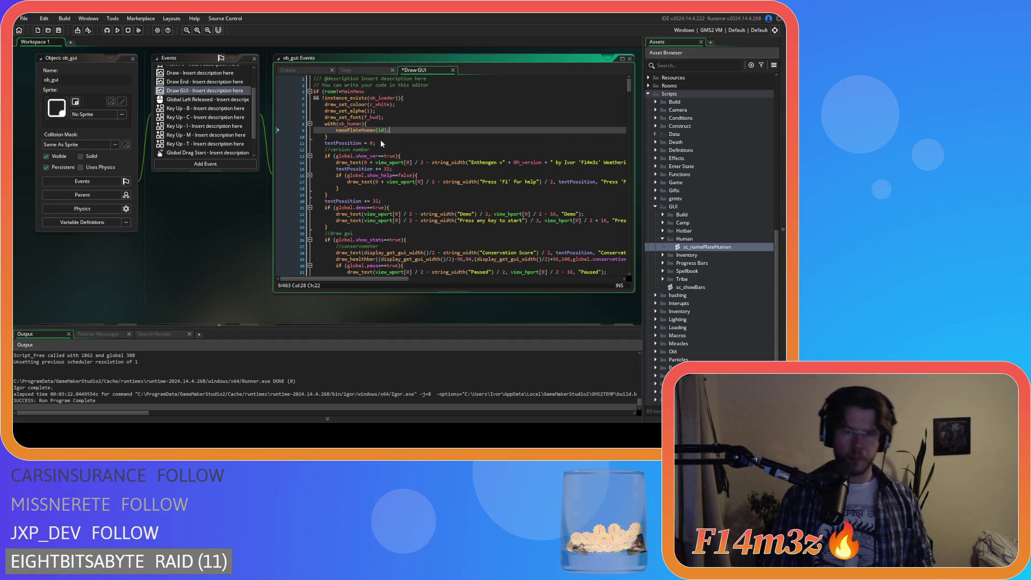
{"action": "key", "text": "ctrl+s"}
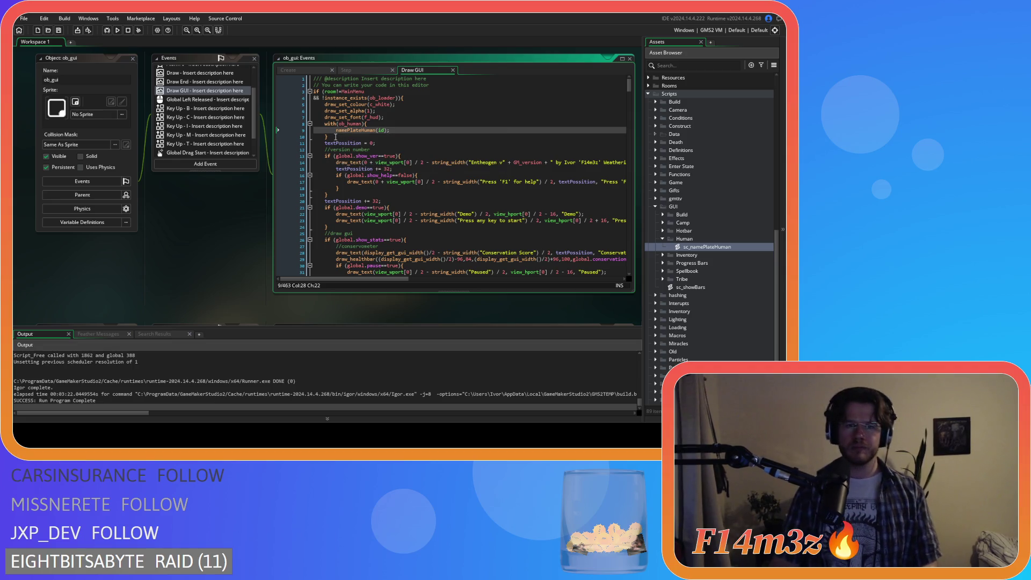
- Duplicate the with(ob_human) block, change the copy to ob_creature, and save
{"action": "left_click_drag", "start_coordinate": [341, 136], "coordinate": [324, 128]}
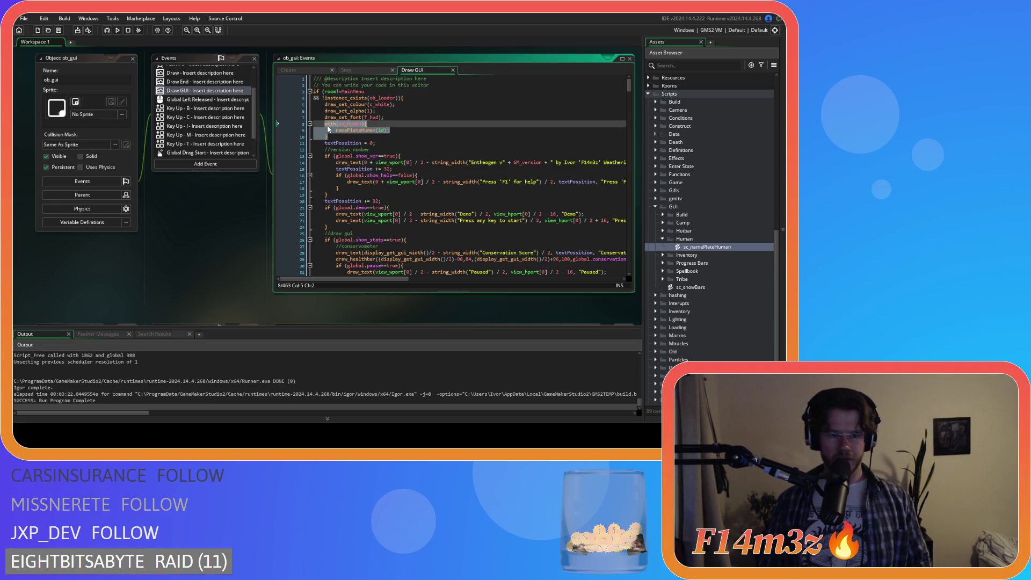
{"action": "key", "text": "ctrl+d"}
{"action": "scroll", "coordinate": [394, 138], "scroll_direction": "down", "scroll_amount": 4}
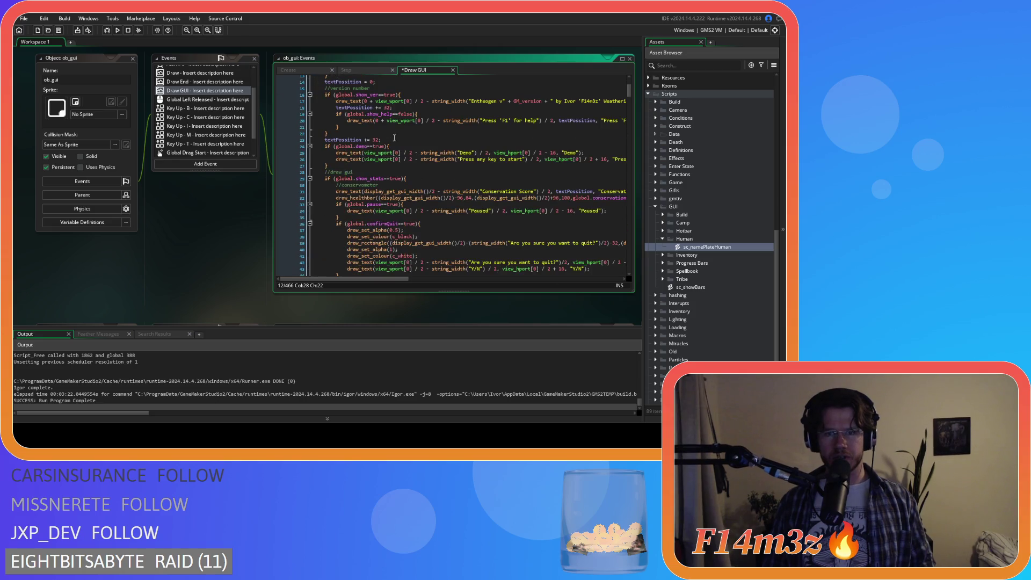
{"action": "mouse_move", "coordinate": [628, 91]}
{"action": "left_mouse_down"}
{"action": "mouse_move", "coordinate": [646, 268]}
{"action": "mouse_move", "coordinate": [632, 80]}
{"action": "left_mouse_up"}
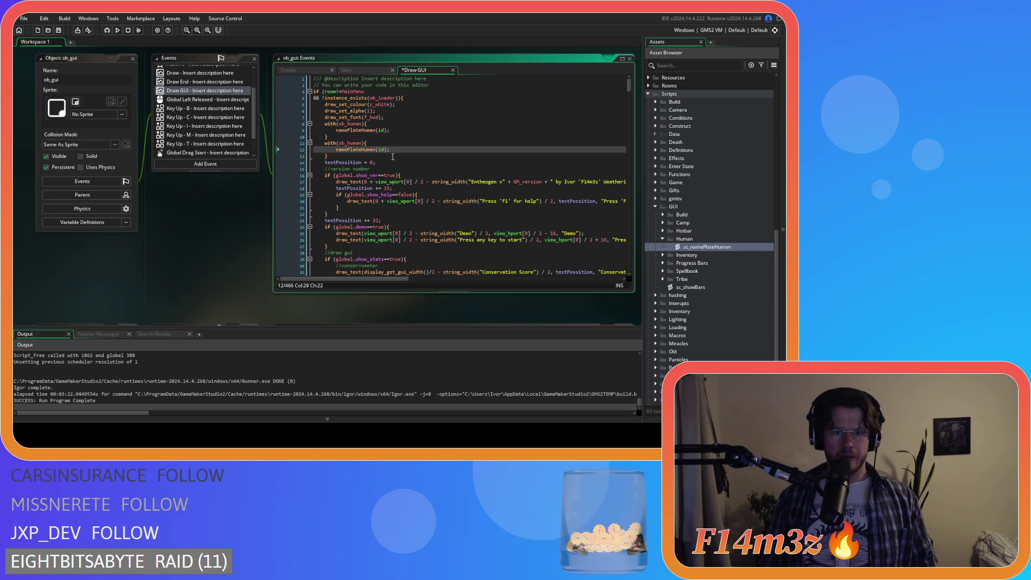
{"action": "key", "text": "Down"}
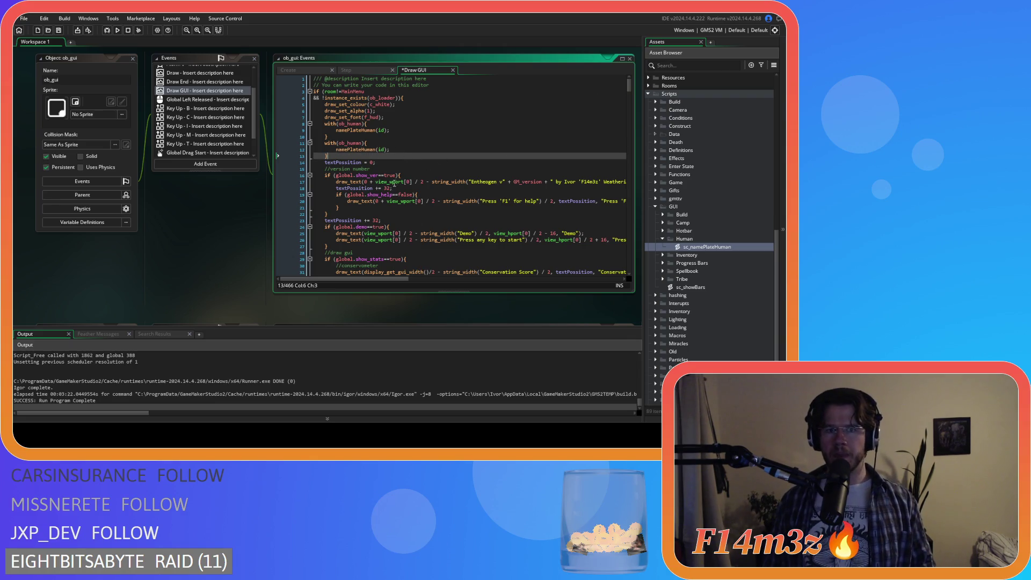
{"action": "double_click", "coordinate": [342, 143]}
{"action": "type", "text": "ob_c"}
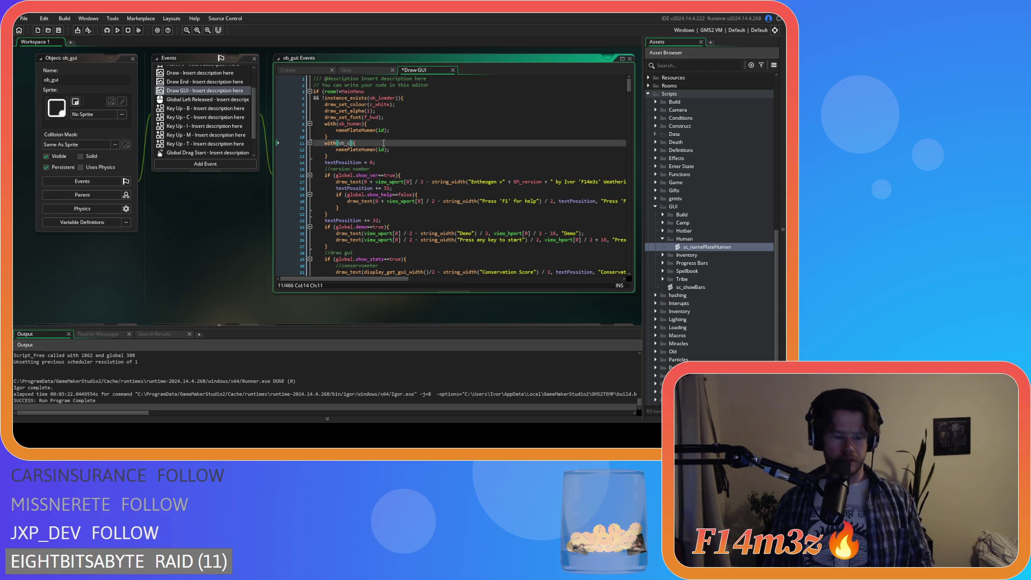
{"action": "type", "text": "reature"}
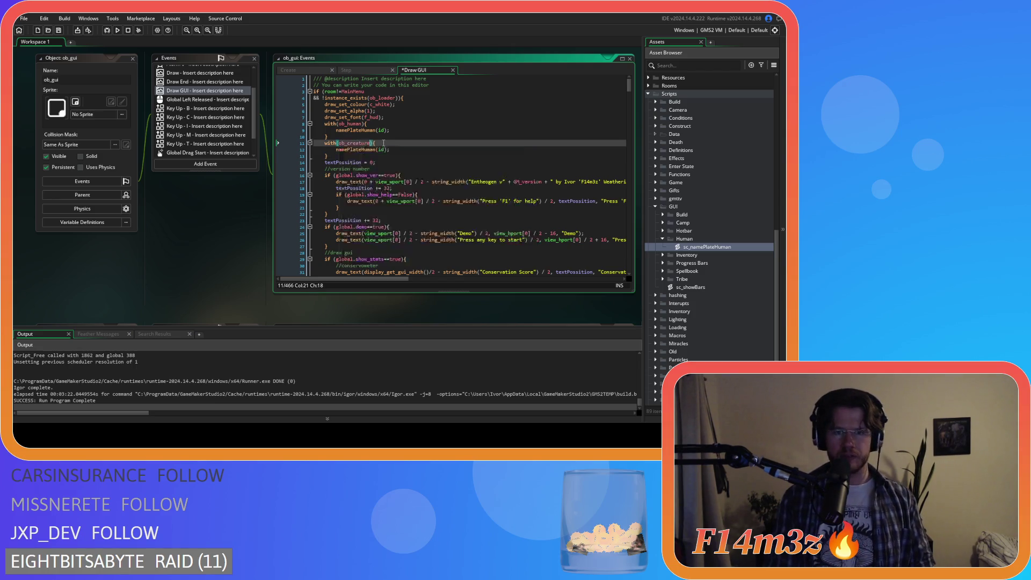
{"action": "key", "text": "Down"}
{"action": "key", "text": "Down"}
{"action": "key", "text": "Down"}
{"action": "key", "text": "Up"}
{"action": "key", "text": "ctrl+s"}
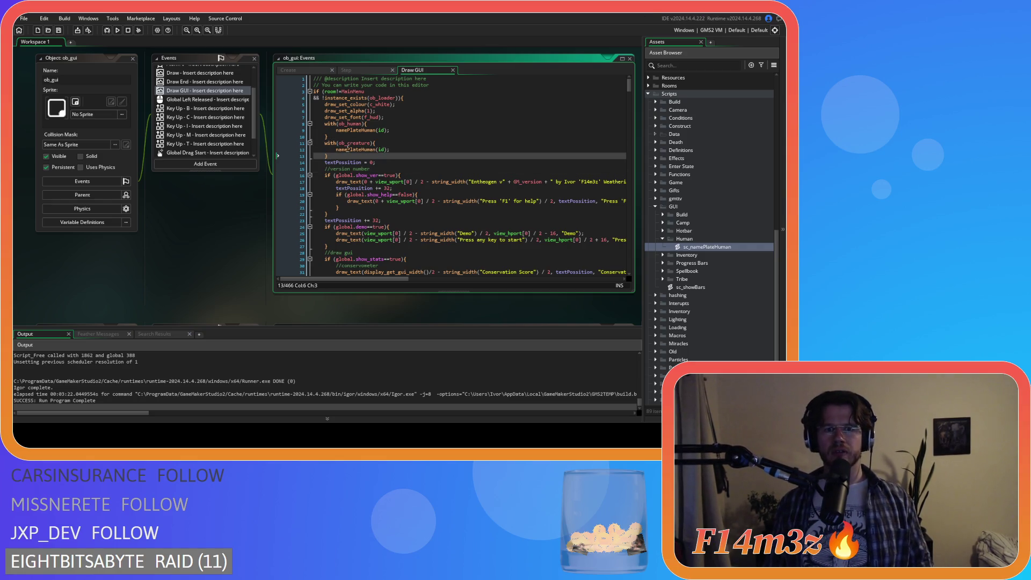
{"action": "left_click", "coordinate": [701, 239]}
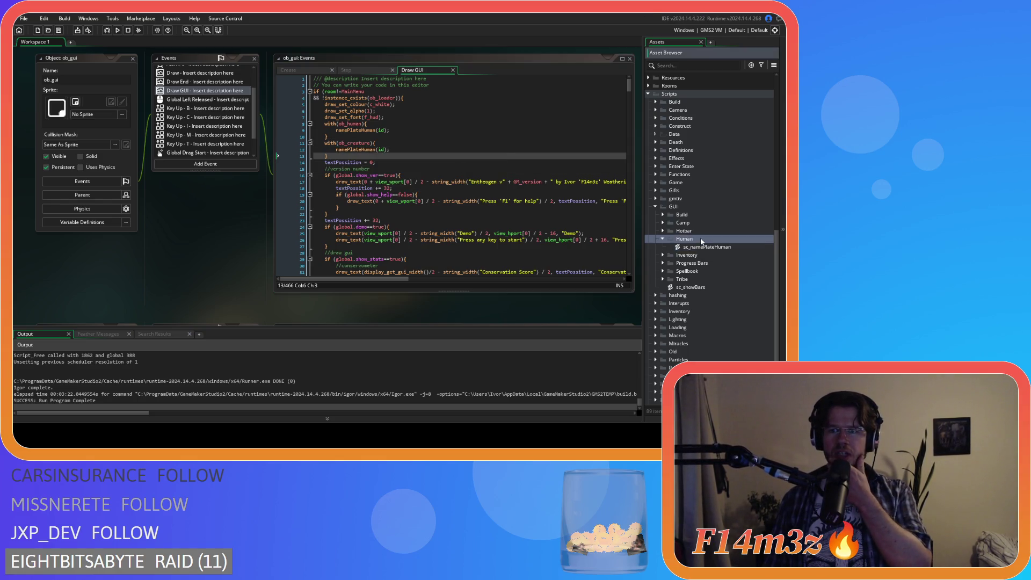
{"action": "left_click", "coordinate": [379, 160]}
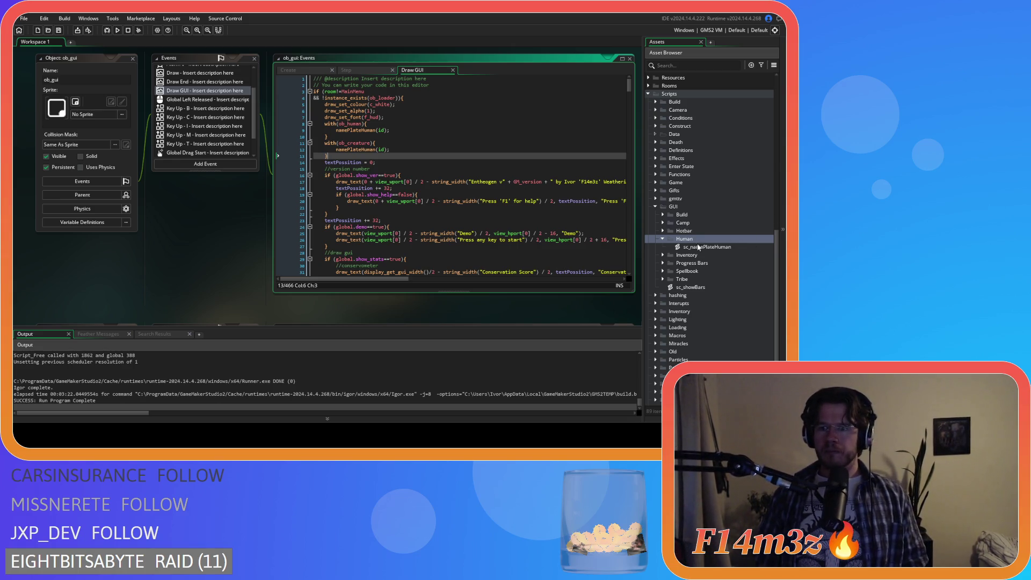
- Duplicate sc_namePlateHuman, rename the copy sc_namePlateCreature, and open it in the editor
{"action": "left_click", "coordinate": [404, 143]}
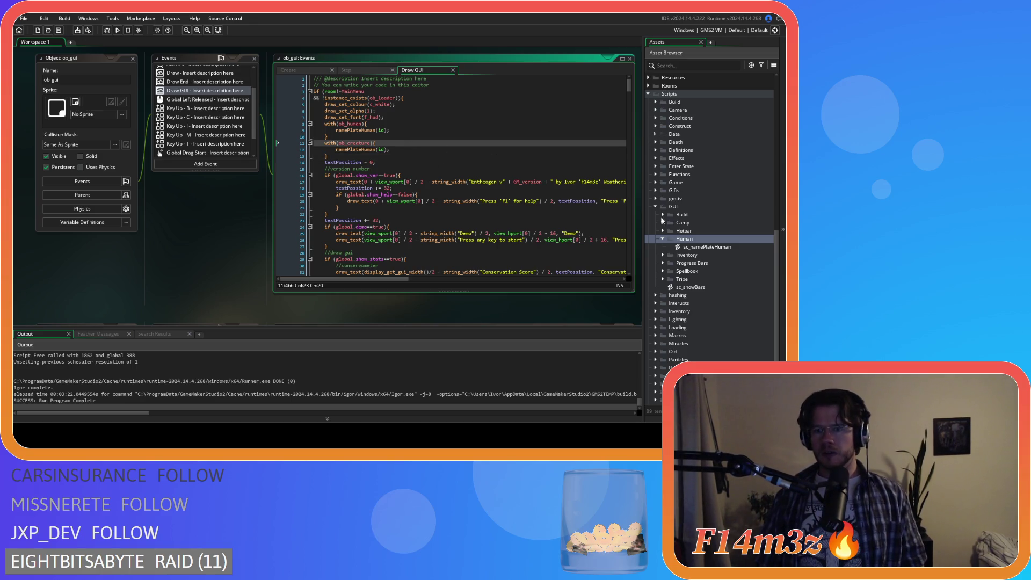
{"action": "left_click", "coordinate": [704, 248]}
{"action": "key", "text": "ctrl+d"}
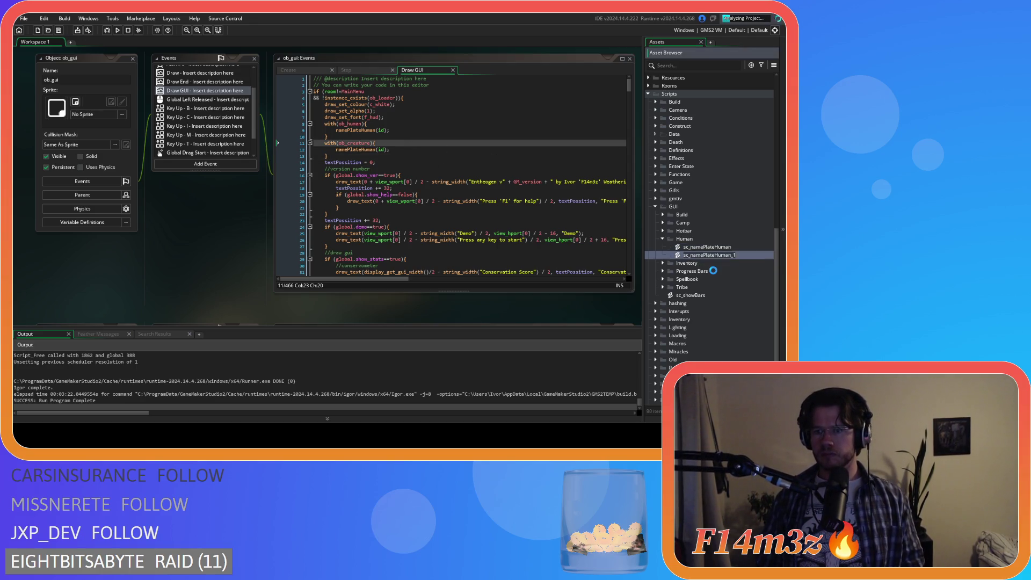
{"action": "key", "text": "Right"}
{"action": "key", "text": "BackSpace"}
{"action": "key", "text": "BackSpace"}
{"action": "key", "text": "Left"}
{"action": "key", "text": "Left"}
{"action": "key", "text": "Left"}
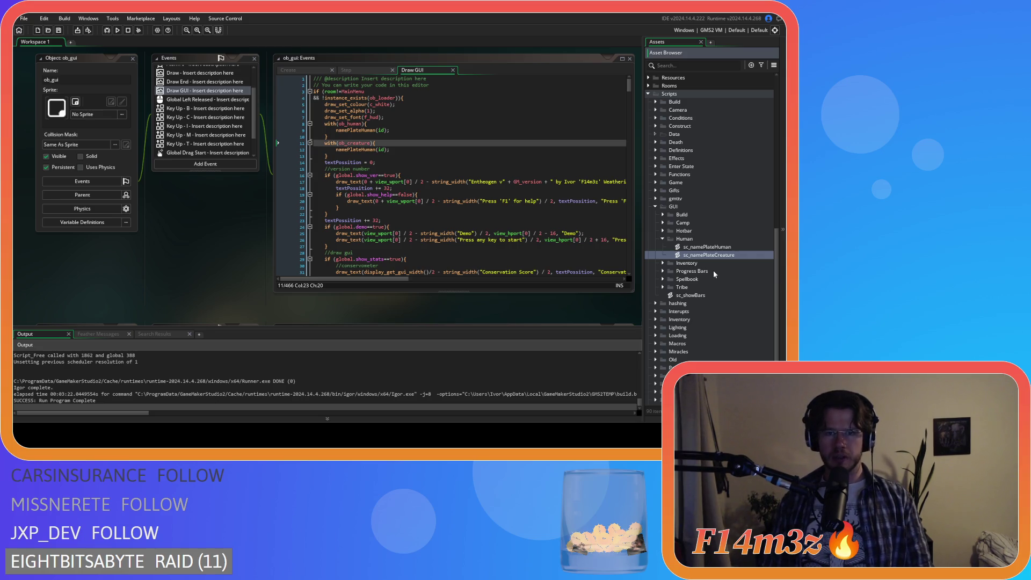
{"action": "key", "text": "Return"}
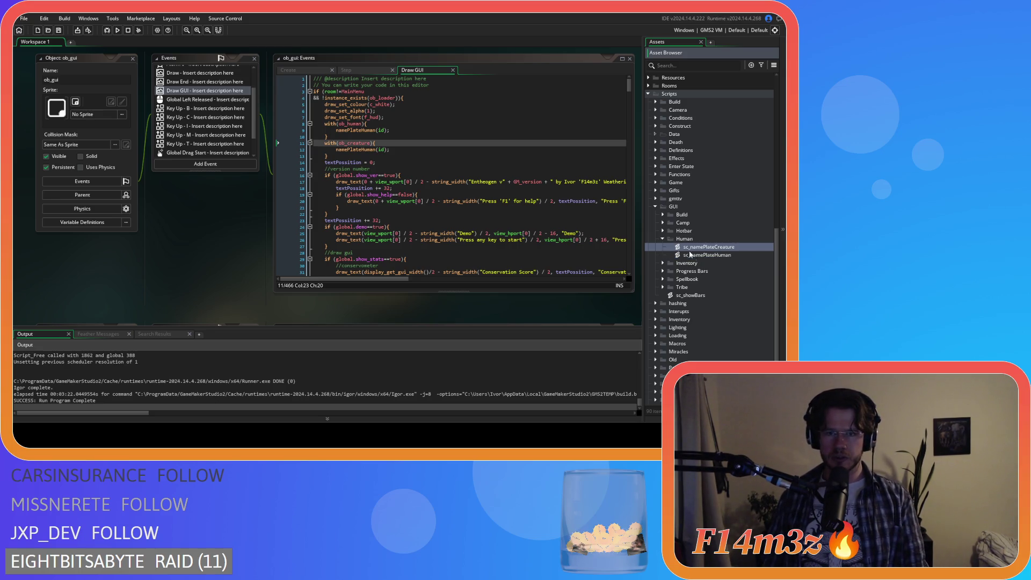
{"action": "double_click", "coordinate": [706, 249]}
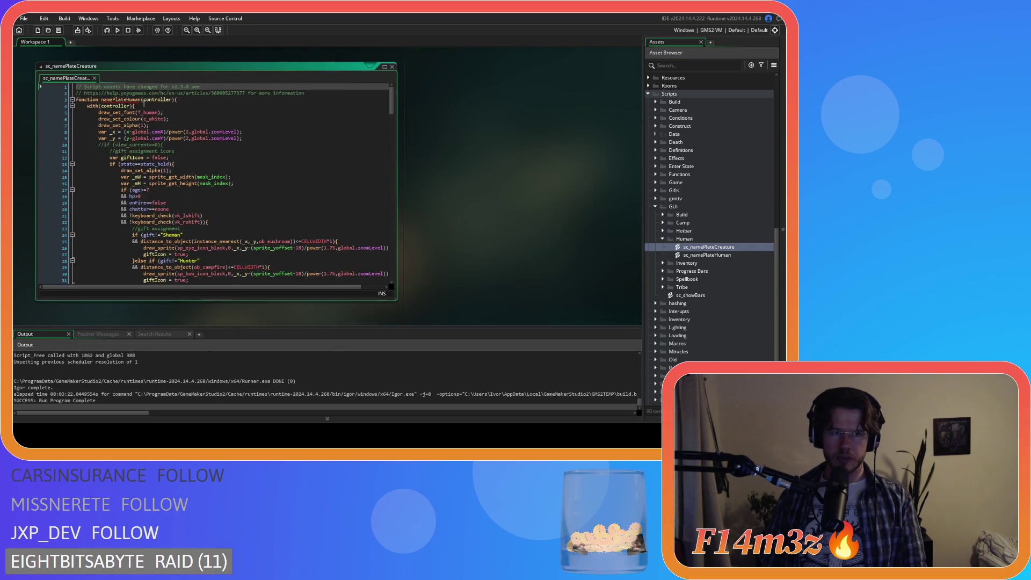
- Rename the copied function to namePlateCreature and clear out its old drawing code
{"action": "double_click", "coordinate": [134, 101]}
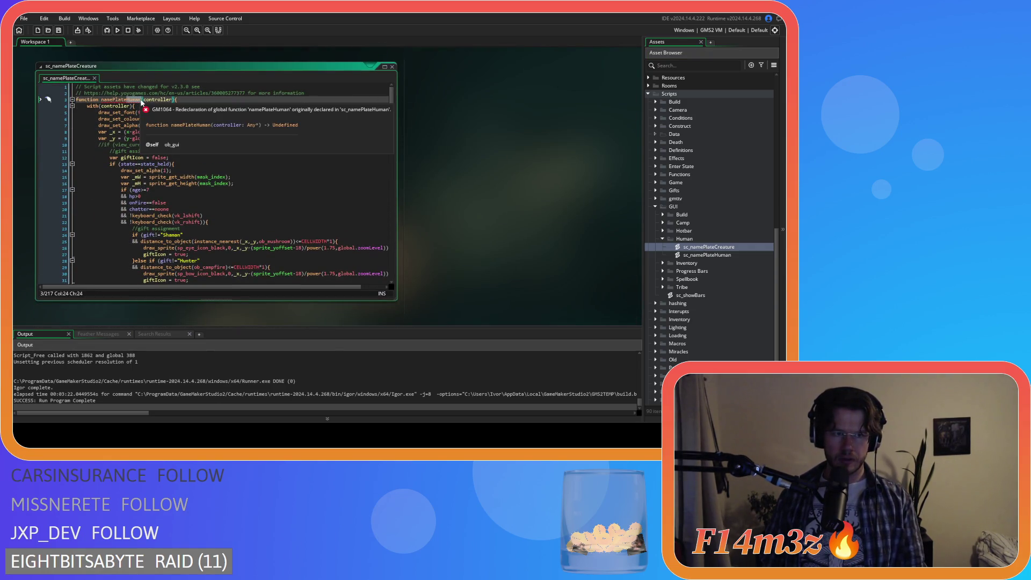
{"action": "type", "text": "Creature"}
{"action": "left_click", "coordinate": [198, 132]}
{"action": "scroll", "coordinate": [320, 158], "scroll_direction": "down", "scroll_amount": 15}
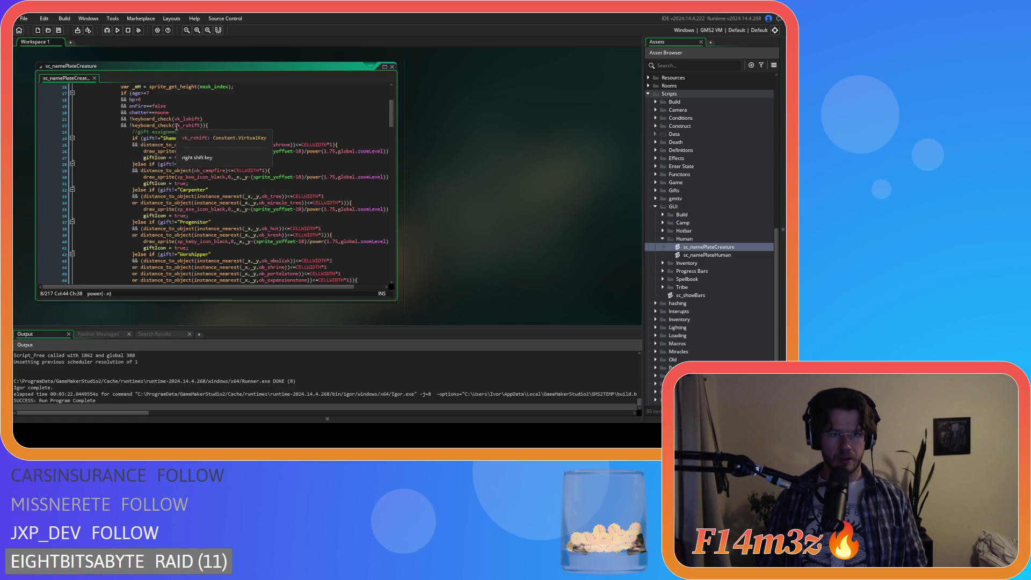
{"action": "scroll", "coordinate": [320, 158], "scroll_direction": "down", "scroll_amount": 20}
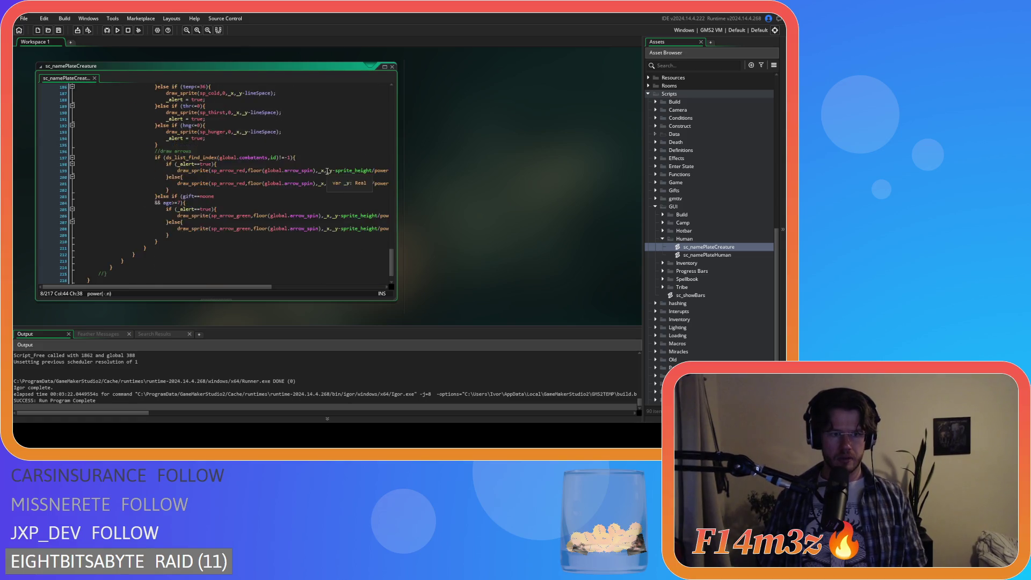
{"action": "mouse_move", "coordinate": [112, 249]}
{"action": "left_mouse_down"}
{"action": "mouse_move", "coordinate": [89, 80]}
{"action": "mouse_move", "coordinate": [86, 115]}
{"action": "mouse_move", "coordinate": [97, 112]}
{"action": "left_mouse_up"}
{"action": "key", "text": "Delete"}
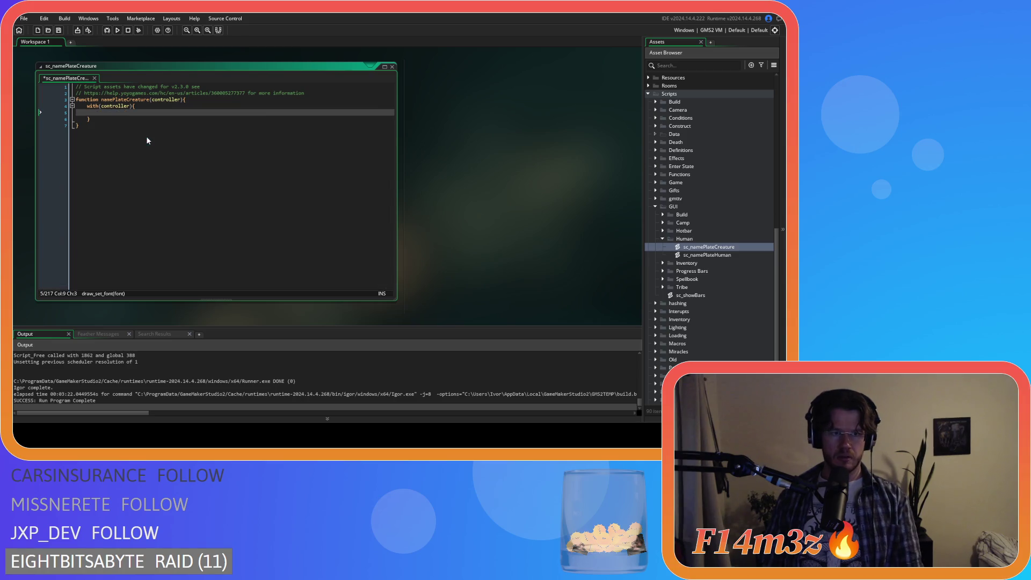
- Open ob_bear from the Predators folder and remove its Draw GUI nameplate code
{"action": "double_click", "coordinate": [707, 255]}
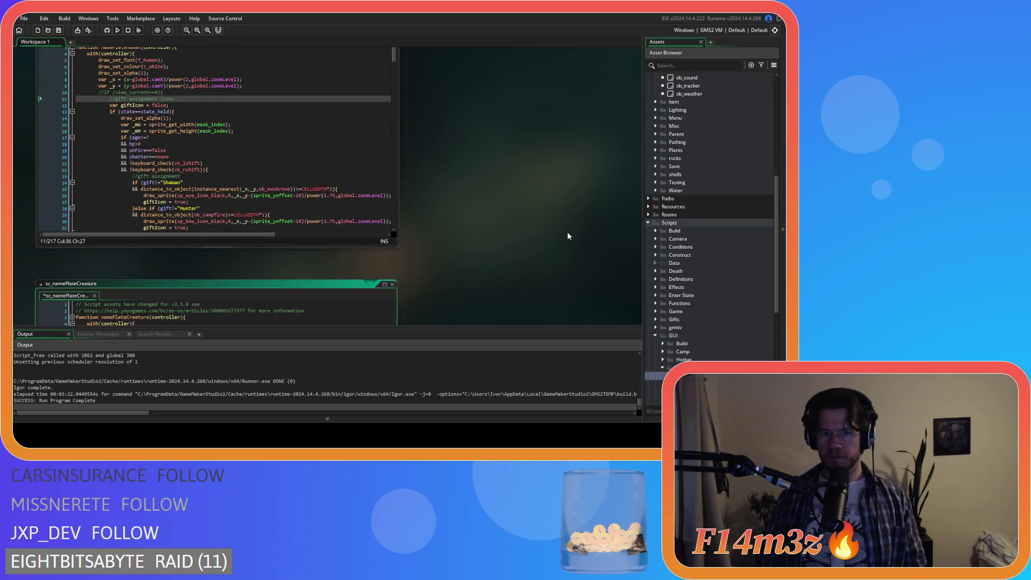
{"action": "scroll", "coordinate": [702, 204], "scroll_direction": "up", "scroll_amount": 10}
{"action": "left_click", "coordinate": [663, 216]}
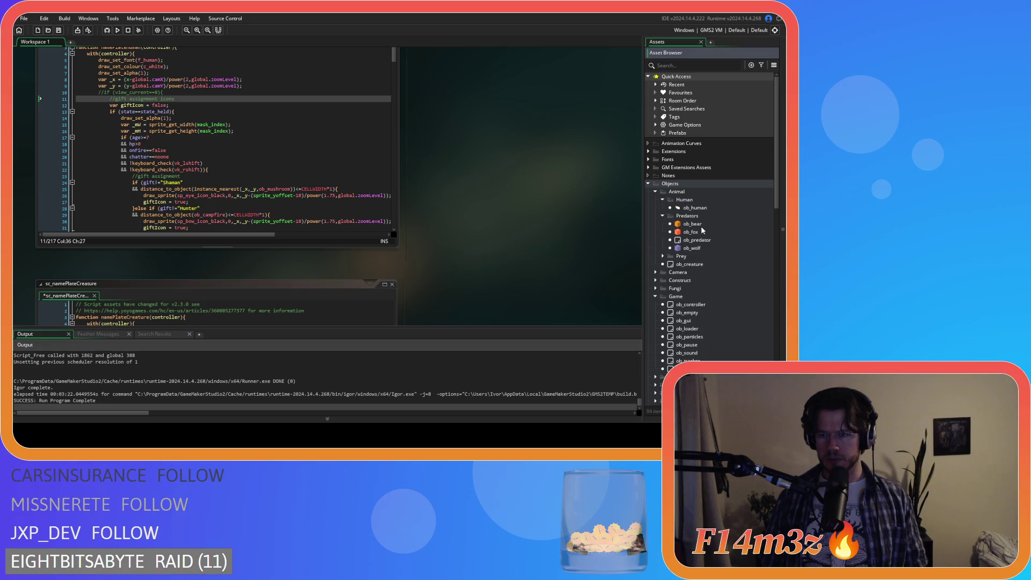
{"action": "double_click", "coordinate": [700, 224]}
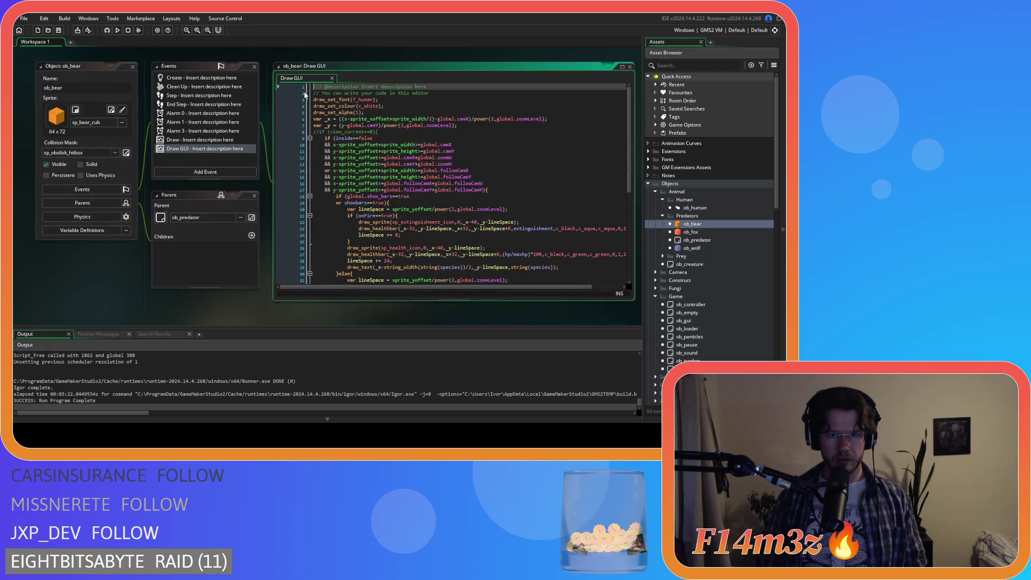
{"action": "mouse_move", "coordinate": [314, 87]}
{"action": "left_mouse_down"}
{"action": "mouse_move", "coordinate": [376, 134]}
{"action": "mouse_move", "coordinate": [472, 309]}
{"action": "left_mouse_up"}
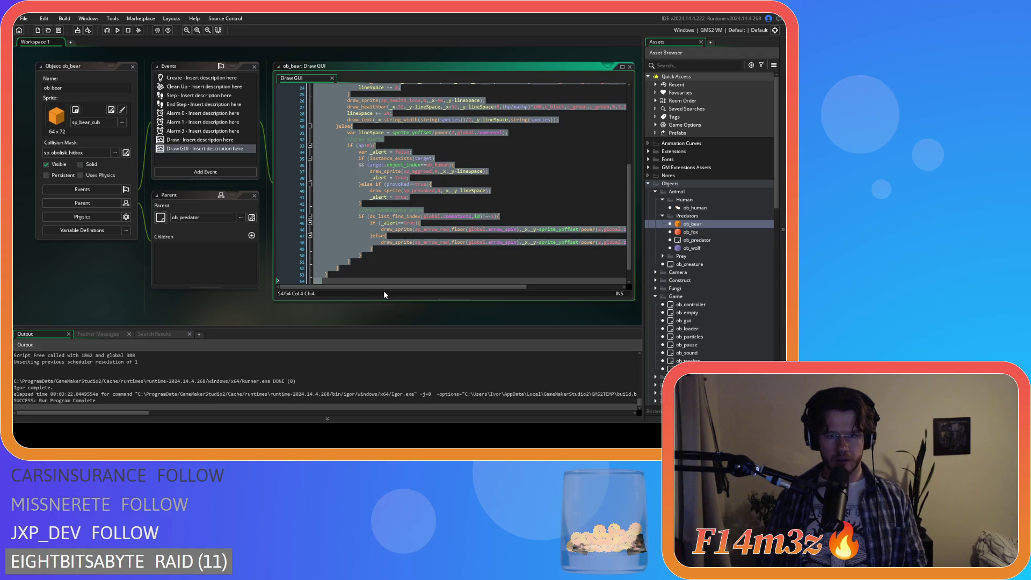
{"action": "key", "text": "Delete"}
- Paste ob_bear's nameplate code into sc_namePlateCreature and auto-format its indentation
{"action": "scroll", "coordinate": [75, 236], "scroll_direction": "down", "scroll_amount": 3}
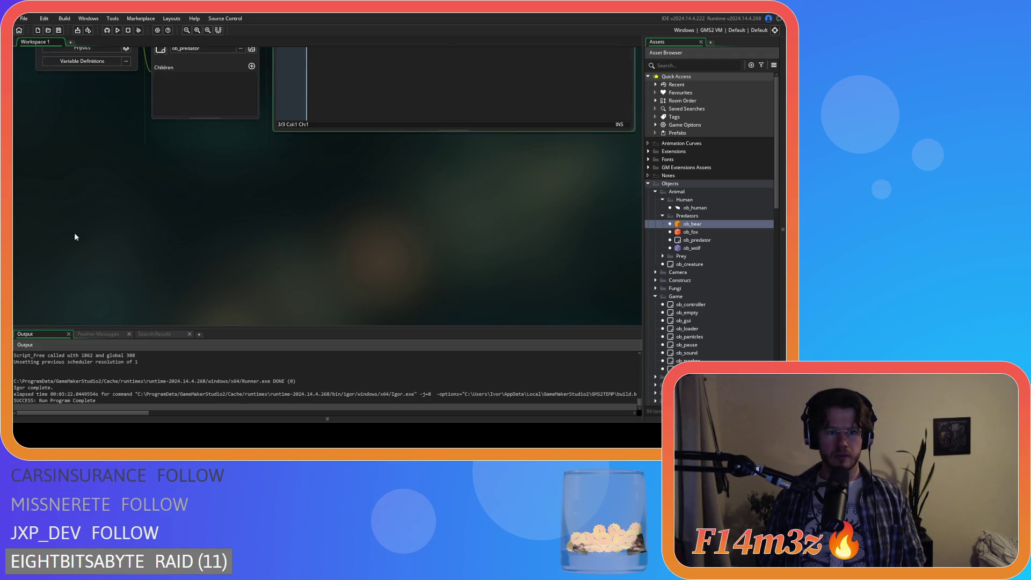
{"action": "scroll", "coordinate": [75, 233], "scroll_direction": "up", "scroll_amount": 3}
{"action": "left_click", "coordinate": [123, 157]}
{"action": "key", "text": "ctrl+v"}
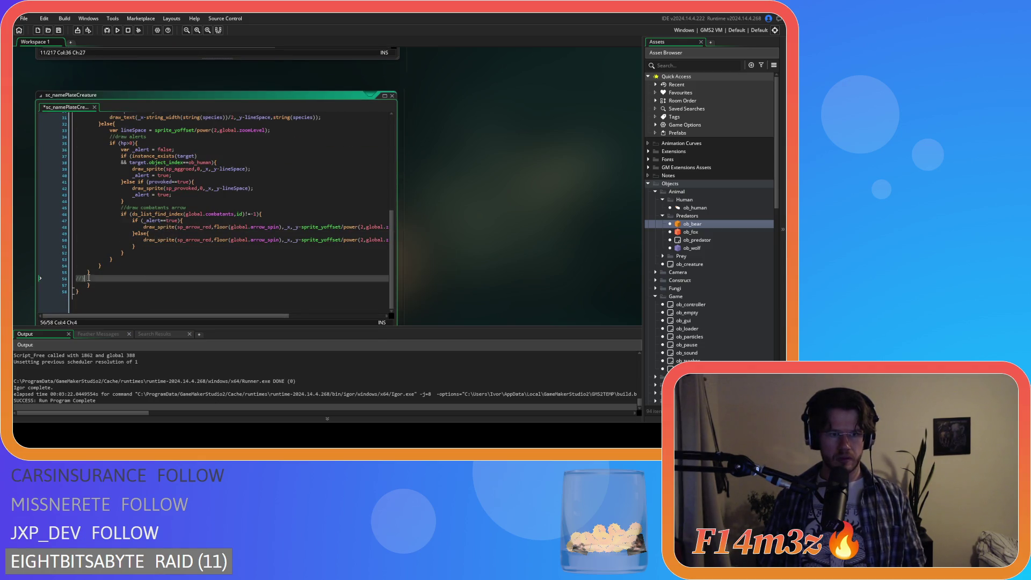
{"action": "key", "text": "ctrl+a"}
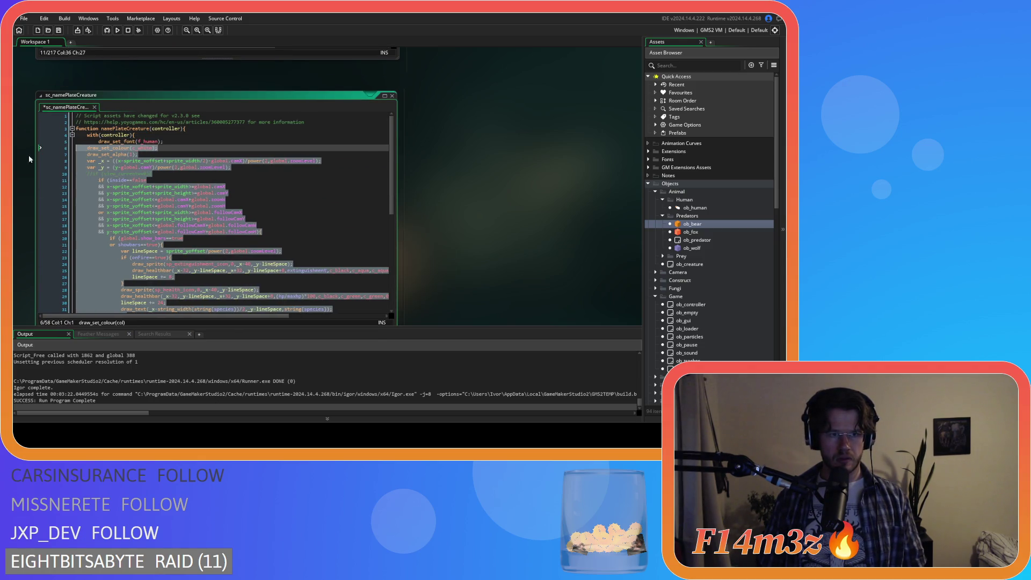
{"action": "left_click", "coordinate": [189, 174]}
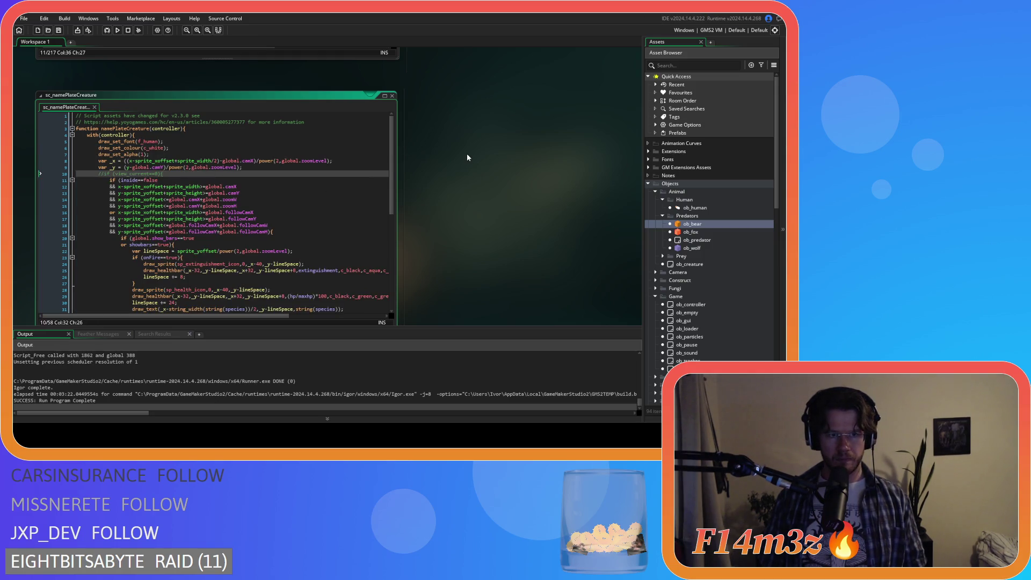
{"action": "scroll", "coordinate": [465, 156], "scroll_direction": "up", "scroll_amount": 5}
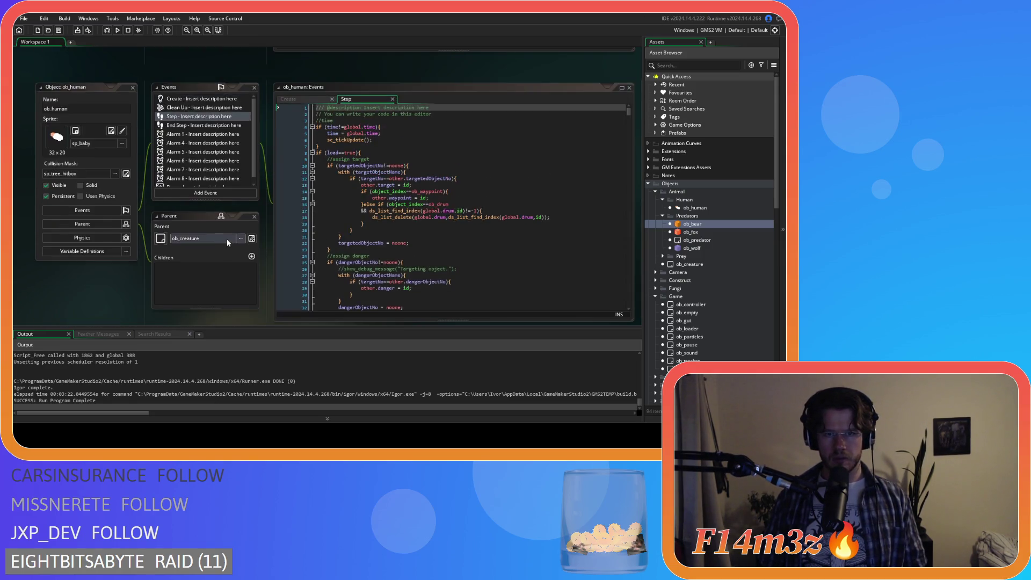
- Change the line 12 call in ob_gui's Draw GUI to namePlateCreature(id) and save
{"action": "scroll", "coordinate": [226, 239], "scroll_direction": "up", "scroll_amount": 3}
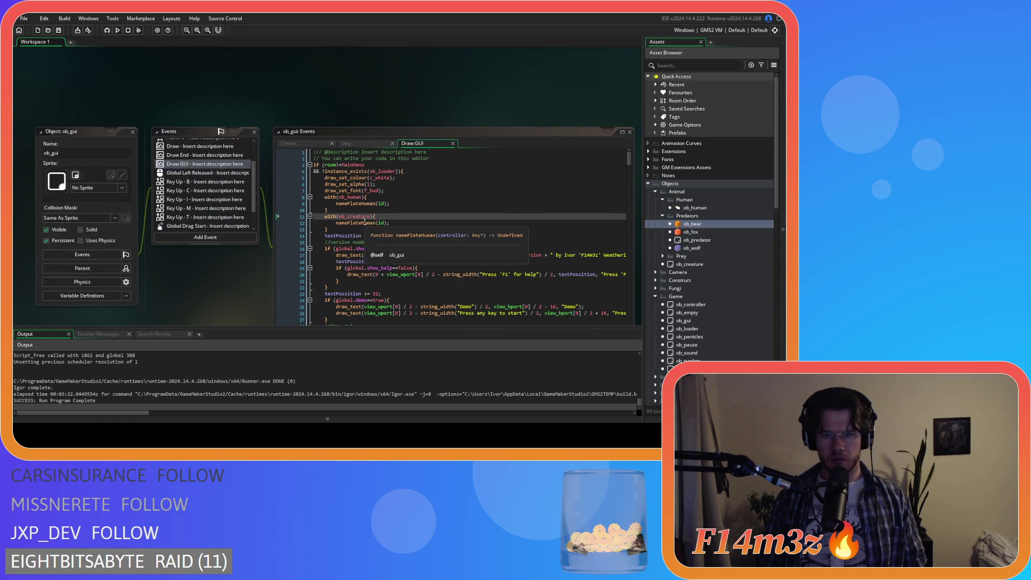
{"action": "left_click", "coordinate": [363, 220]}
{"action": "left_click_drag", "start_coordinate": [362, 221], "coordinate": [377, 228]}
{"action": "type", "text": "Creature"}
{"action": "key", "text": "ctrl+s"}
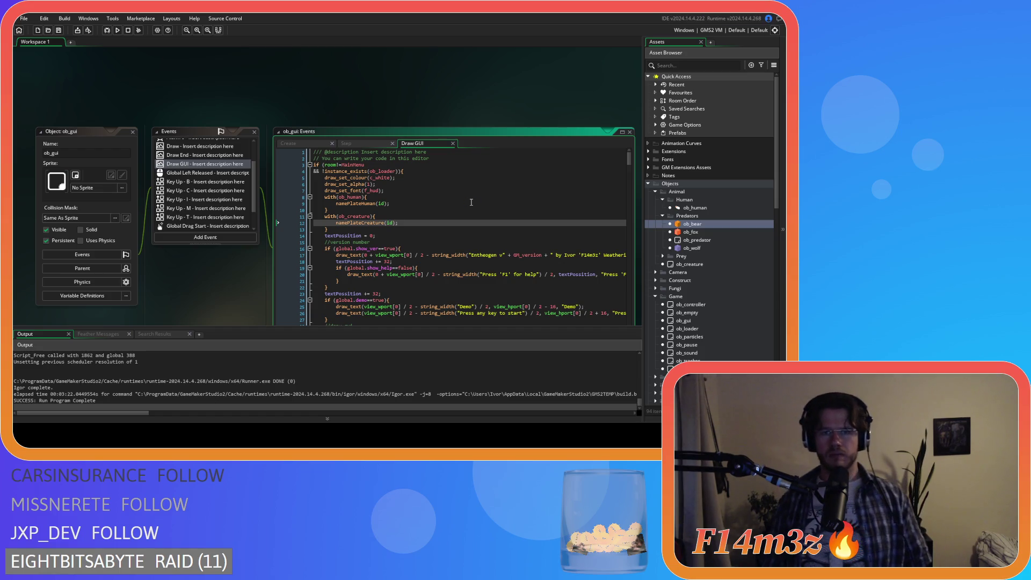
{"action": "key", "text": "Down"}
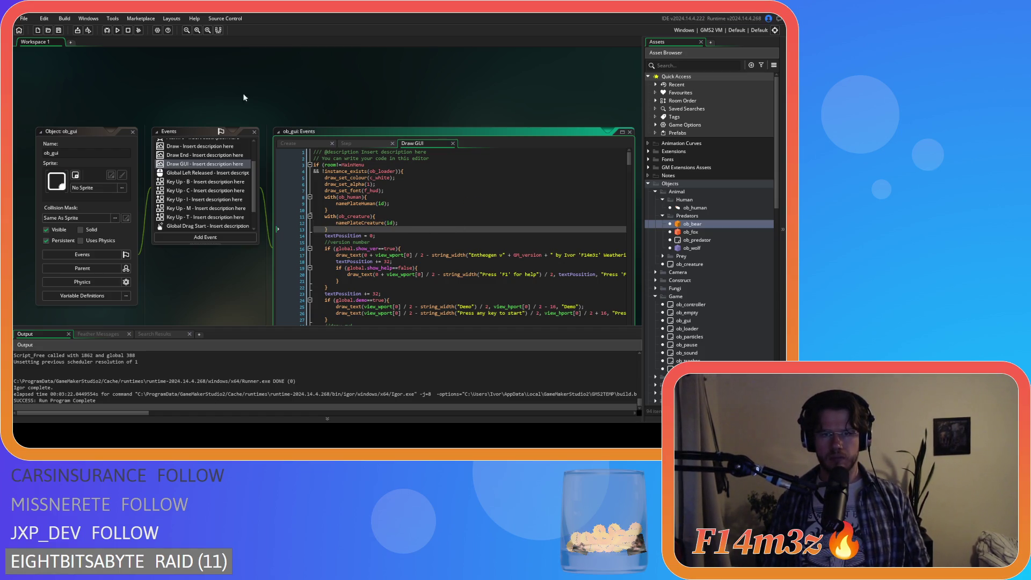
{"action": "scroll", "coordinate": [249, 137], "scroll_direction": "down", "scroll_amount": 3}
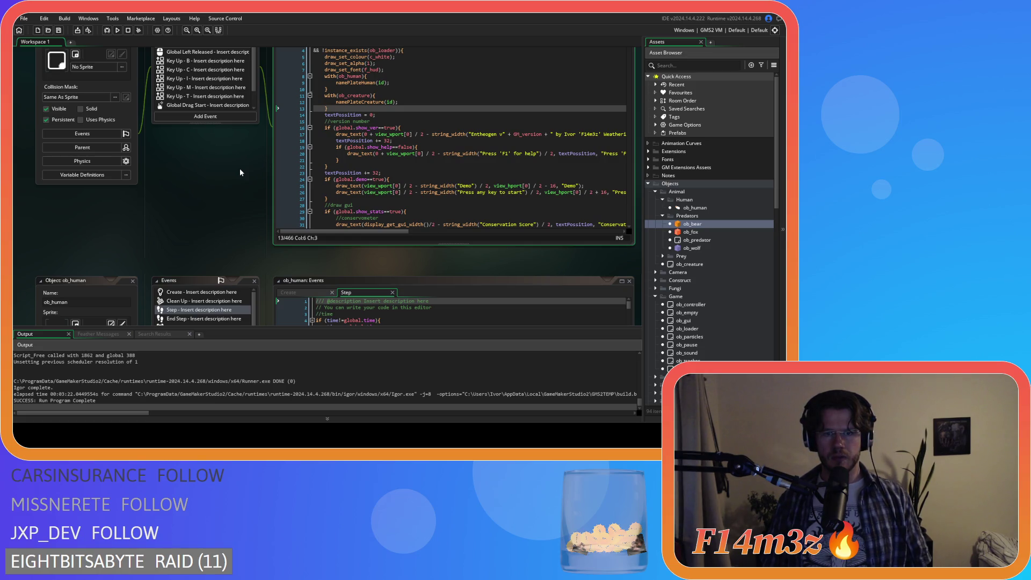
{"action": "scroll", "coordinate": [240, 172], "scroll_direction": "down", "scroll_amount": 3}
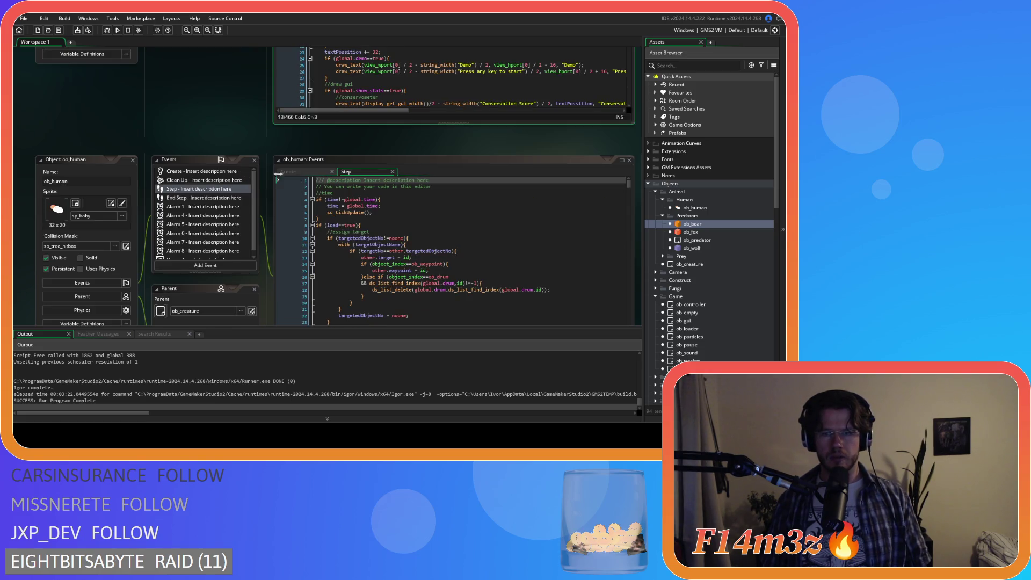
- Delete the Draw GUI event from ob_bear and ob_fox
{"action": "double_click", "coordinate": [710, 224]}
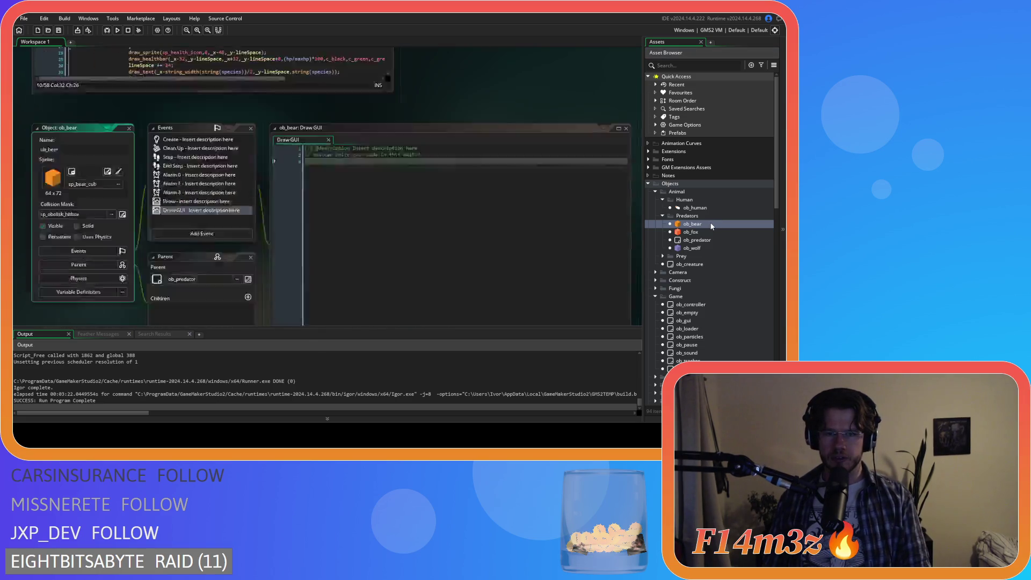
{"action": "key", "text": "Delete"}
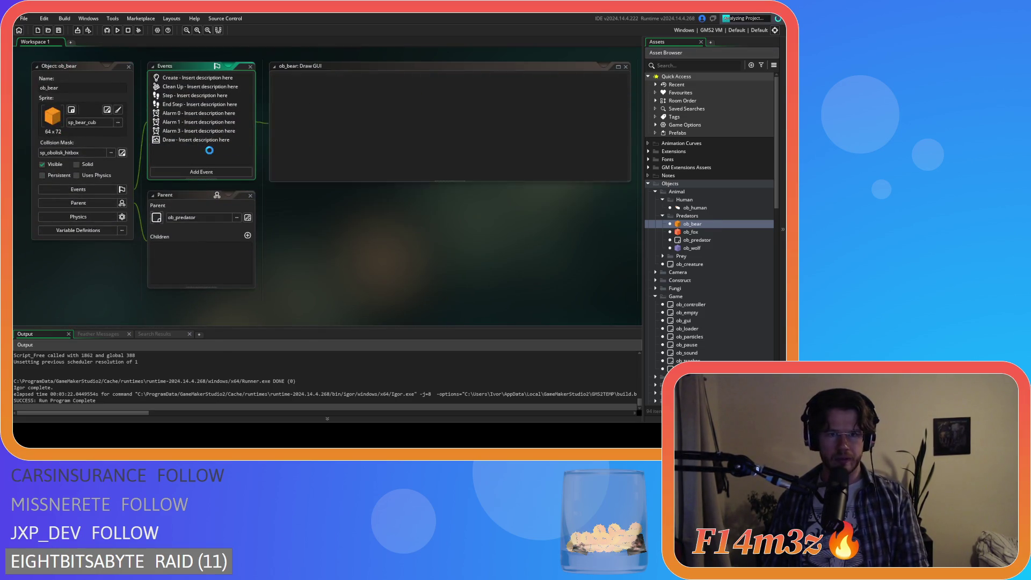
{"action": "double_click", "coordinate": [691, 232]}
{"action": "left_click", "coordinate": [194, 150]}
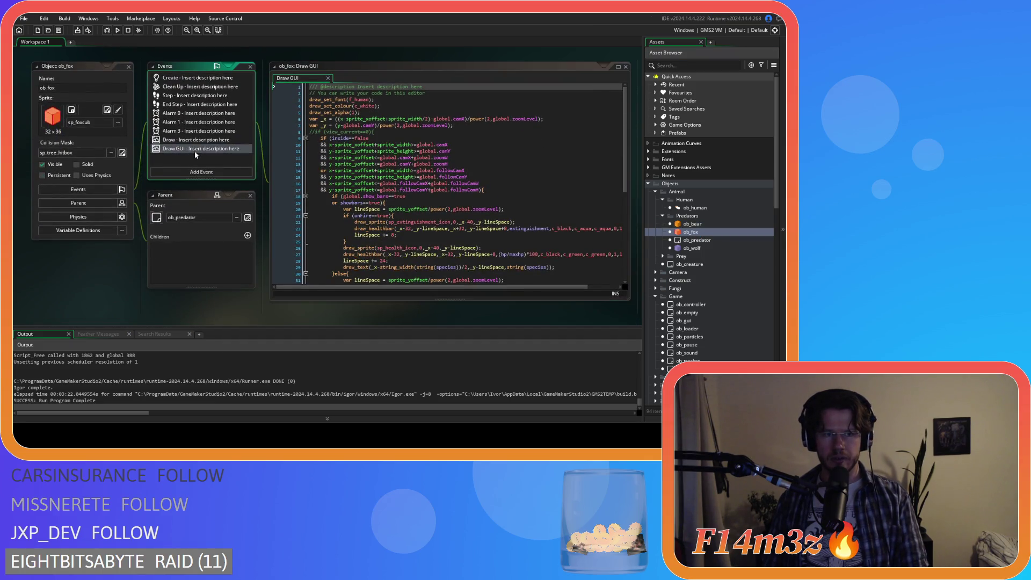
{"action": "key", "text": "Delete"}
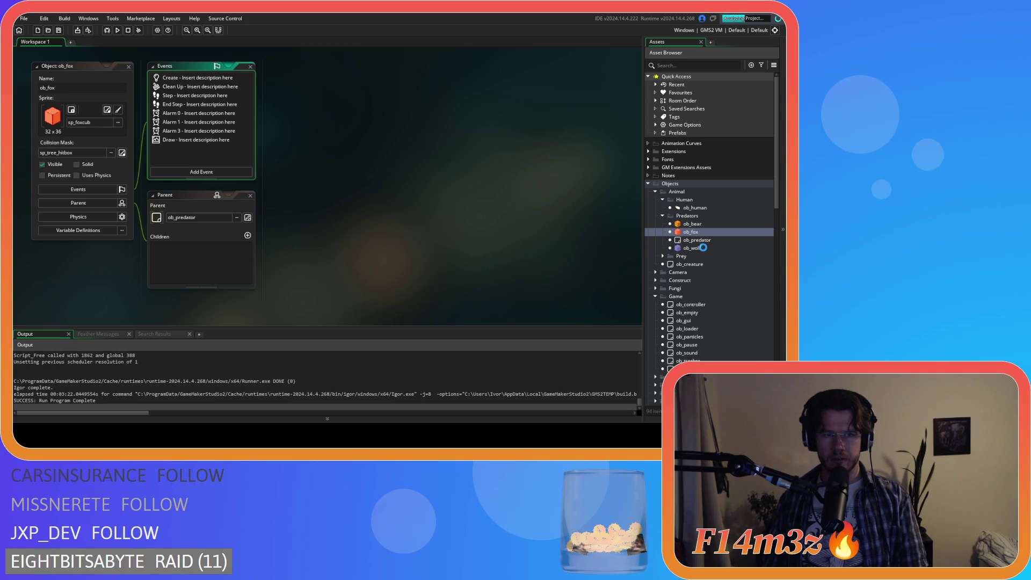
- Delete the Draw GUI event from ob_deer and ob_moose in the Prey folder
{"action": "double_click", "coordinate": [704, 248]}
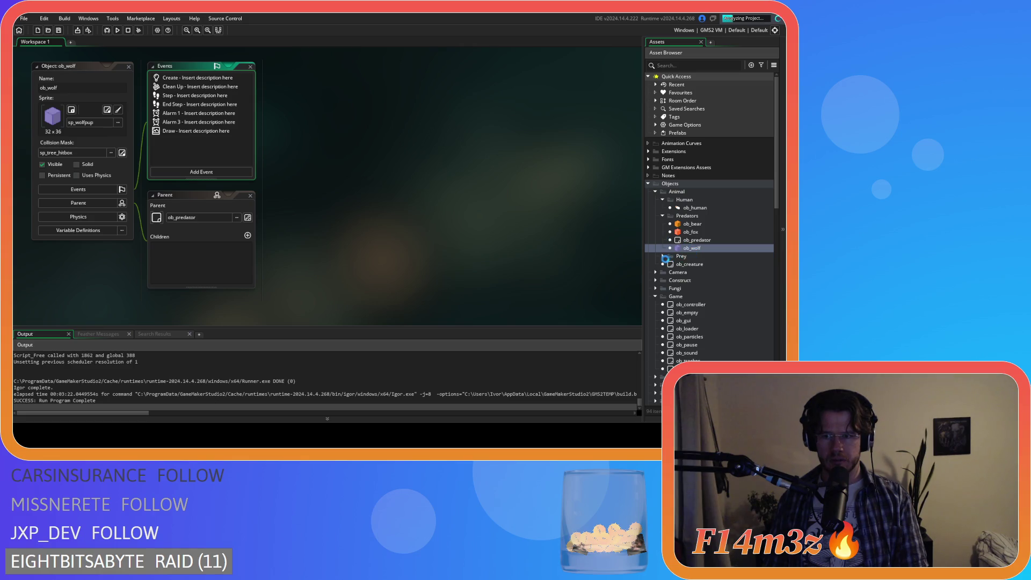
{"action": "left_click", "coordinate": [665, 259]}
{"action": "double_click", "coordinate": [692, 264]}
{"action": "double_click", "coordinate": [215, 148]}
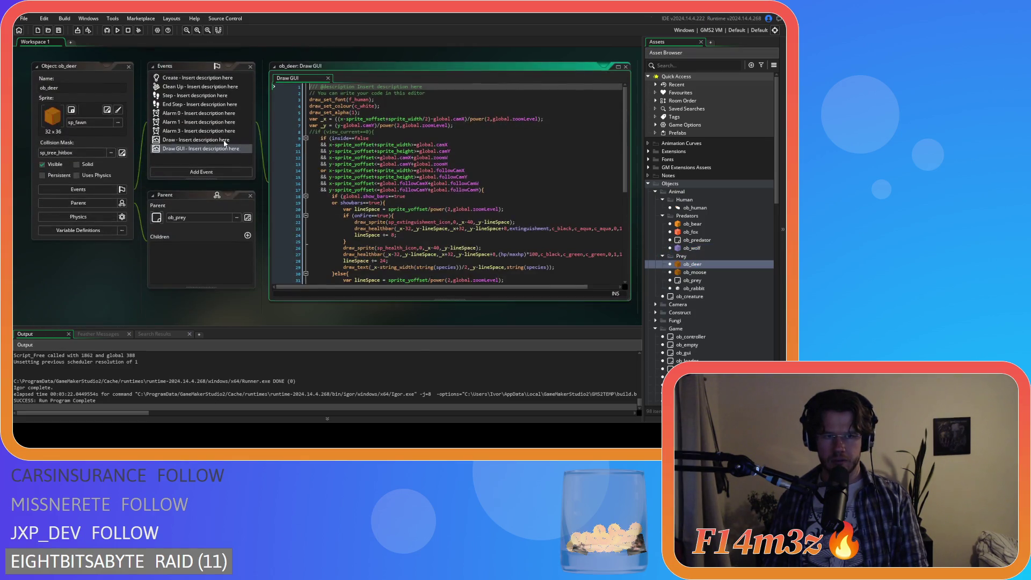
{"action": "key", "text": "Delete"}
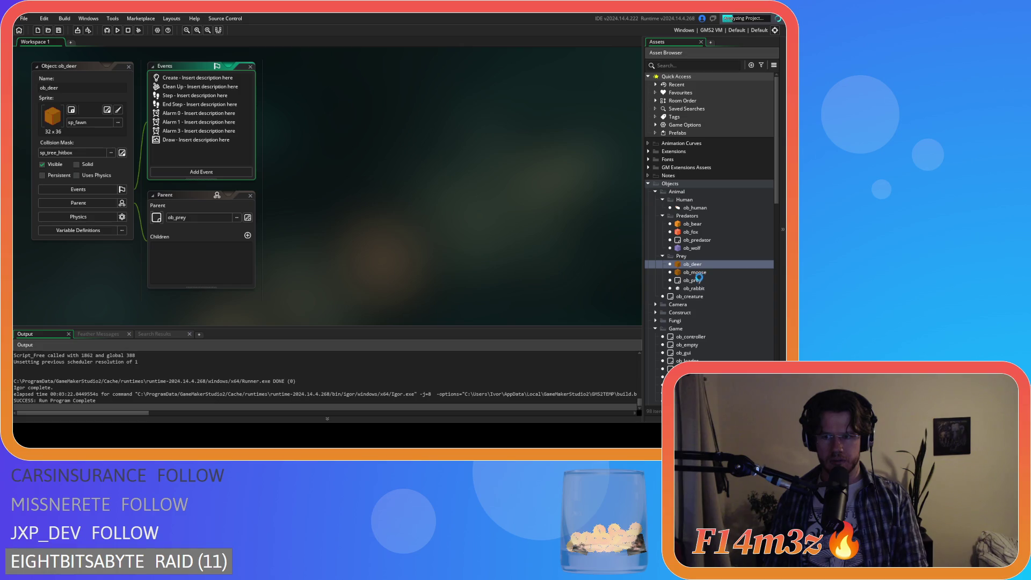
{"action": "double_click", "coordinate": [696, 273]}
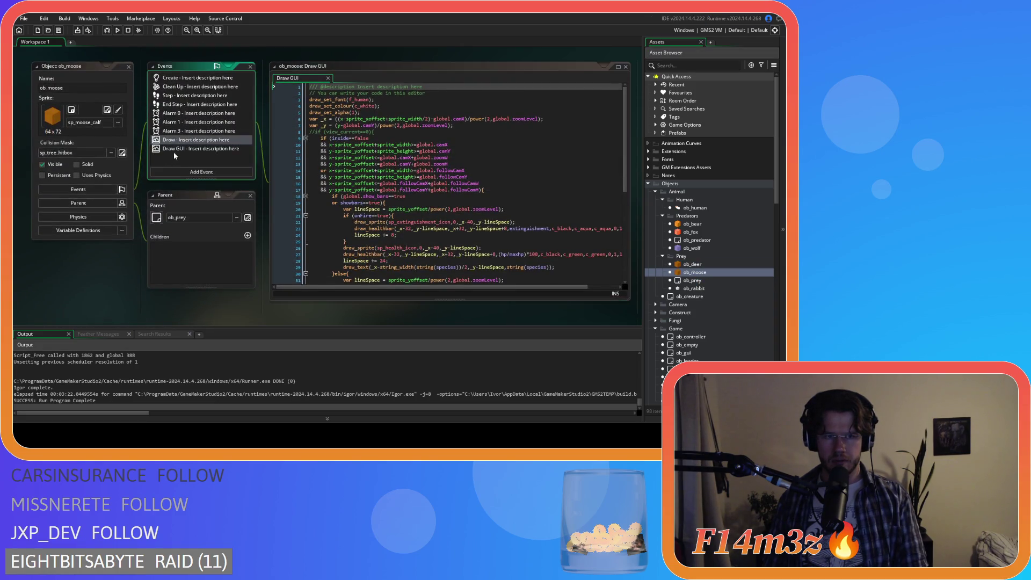
{"action": "left_click", "coordinate": [173, 150]}
{"action": "key", "text": "Delete"}
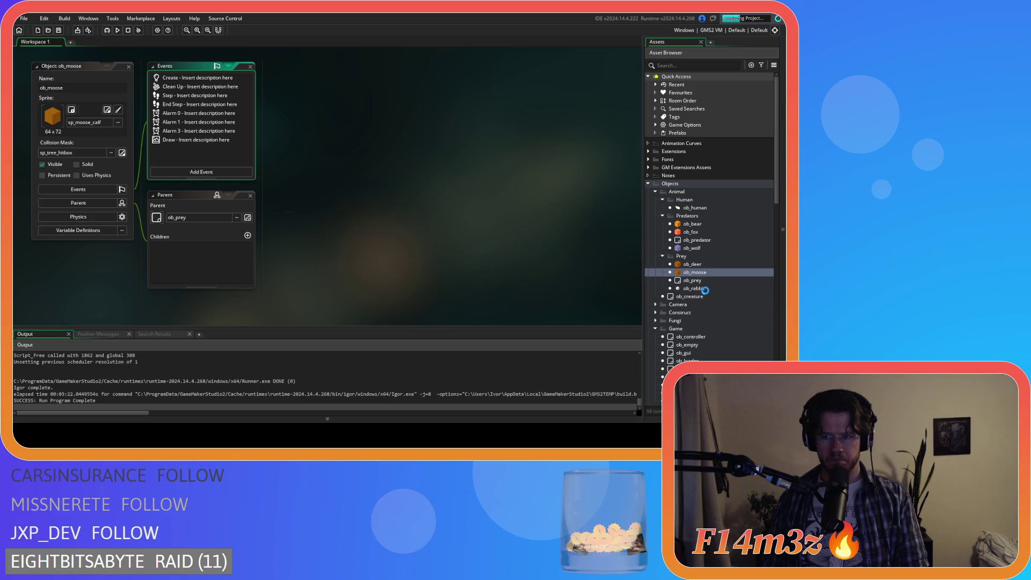
- Delete ob_rabbit's Draw GUI event and close all open editor windows
{"action": "double_click", "coordinate": [704, 289]}
{"action": "left_click", "coordinate": [247, 149]}
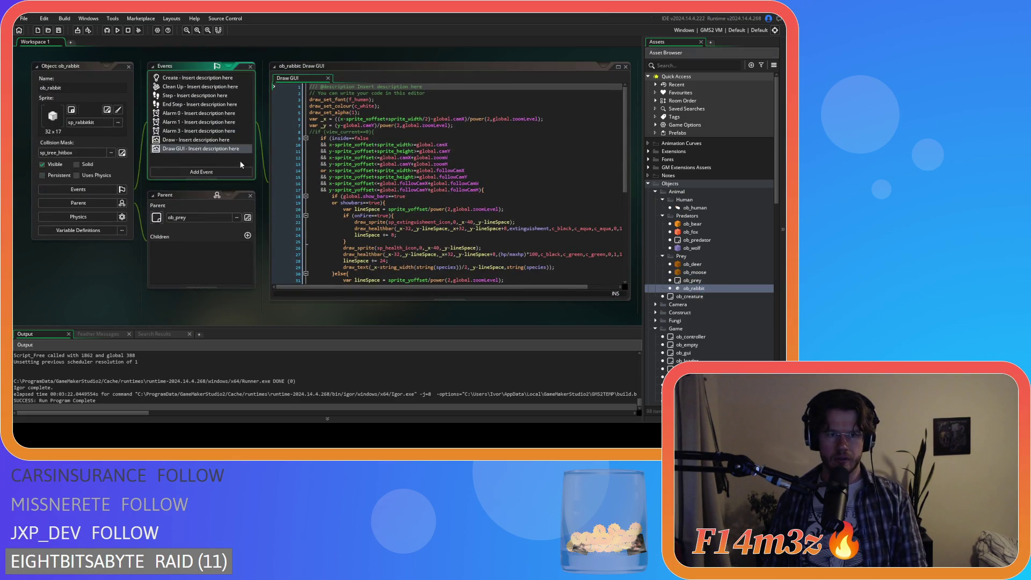
{"action": "key", "text": "Delete"}
{"action": "right_click", "coordinate": [339, 124]}
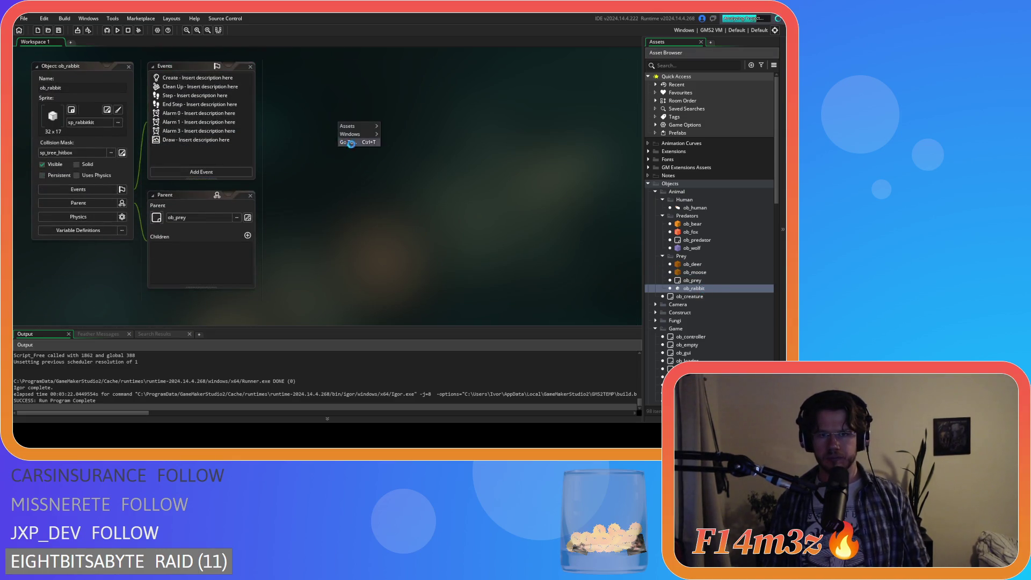
{"action": "mouse_move", "coordinate": [368, 134]}
{"action": "left_click", "coordinate": [417, 226]}
- Run the project with F5; the build fails with runner exit status 1
{"action": "key", "text": "F5"}
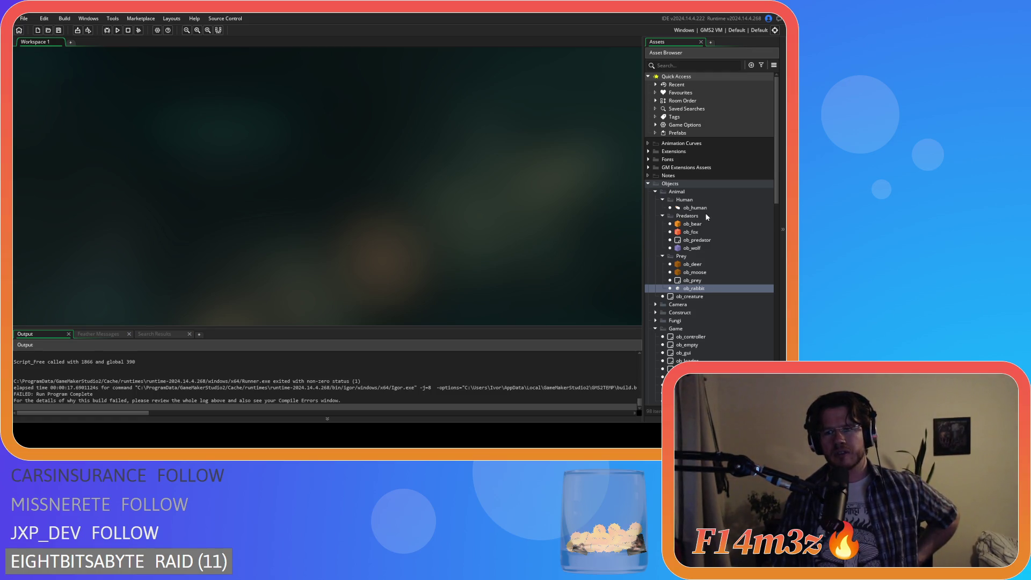
{"action": "scroll", "coordinate": [701, 220], "scroll_direction": "down", "scroll_amount": 2}
{"action": "scroll", "coordinate": [699, 226], "scroll_direction": "down", "scroll_amount": 2}
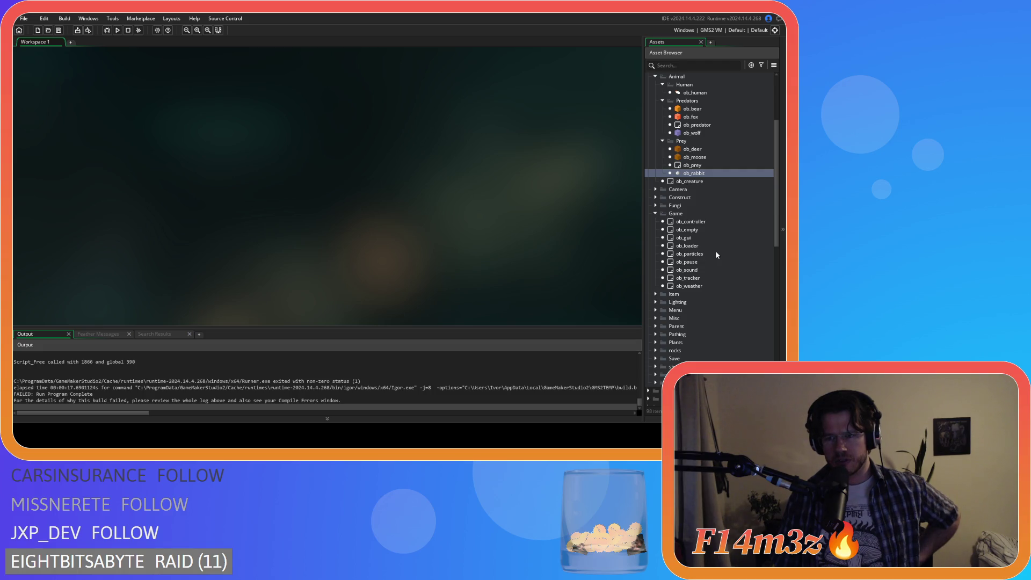
- In ob_gui's Draw GUI code, duplicate the with(ob_creature) nameplate block
{"action": "double_click", "coordinate": [710, 237]}
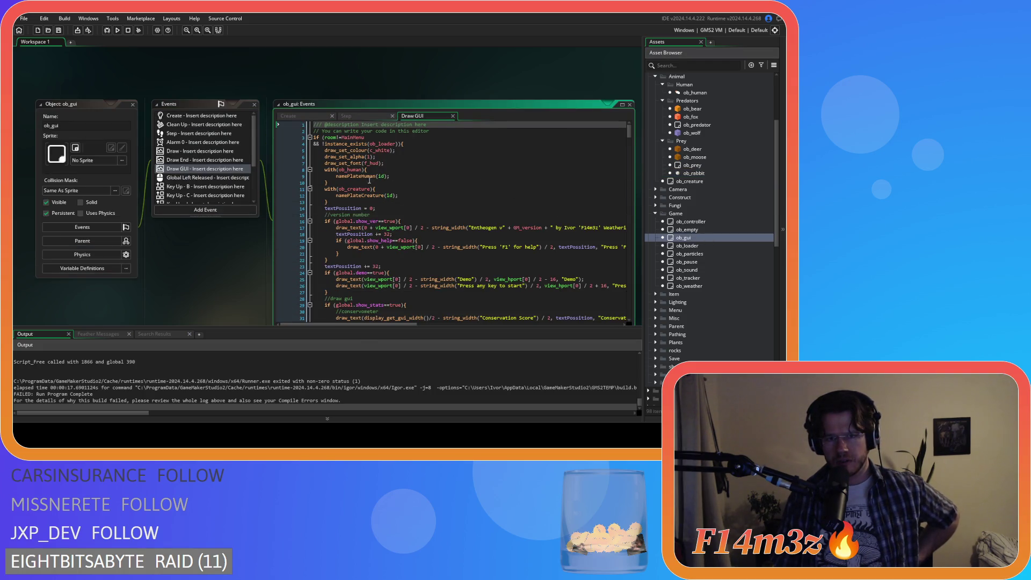
{"action": "left_click", "coordinate": [361, 188]}
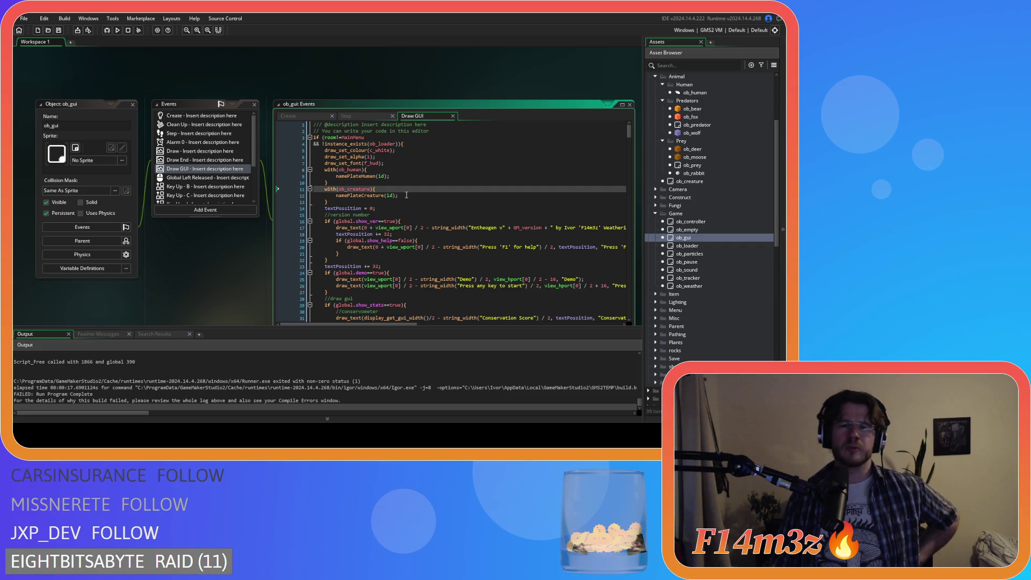
{"action": "double_click", "coordinate": [350, 169]}
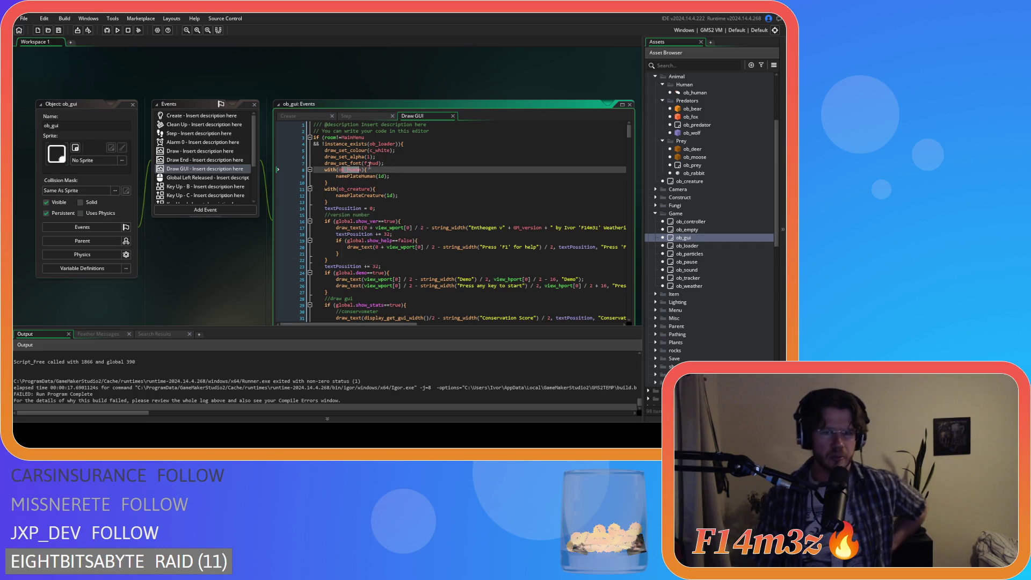
{"action": "double_click", "coordinate": [348, 189]}
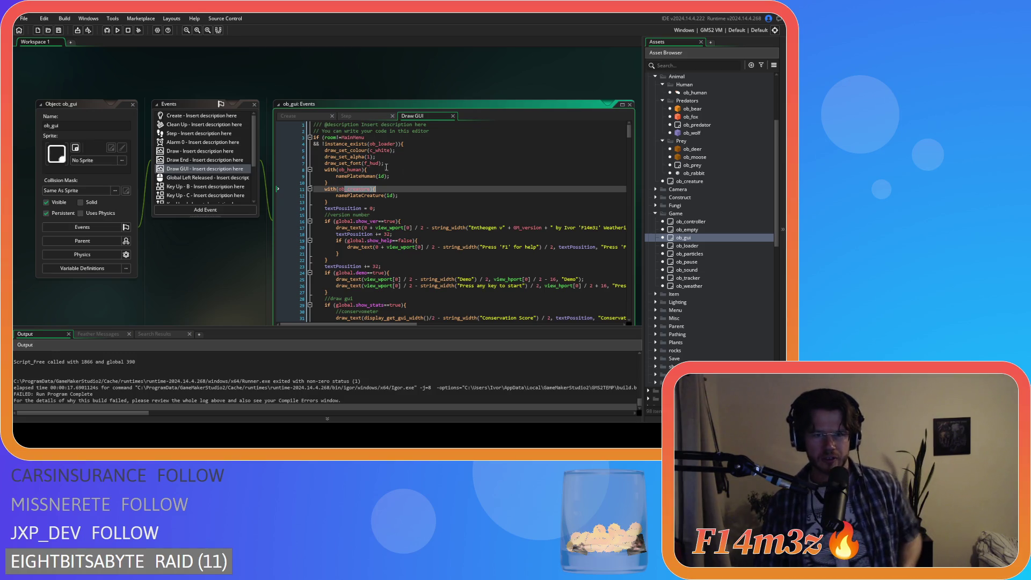
{"action": "mouse_move", "coordinate": [327, 203]}
{"action": "left_mouse_down"}
{"action": "mouse_move", "coordinate": [323, 190]}
{"action": "mouse_move", "coordinate": [370, 191]}
{"action": "left_mouse_up"}
{"action": "key", "text": "ctrl+d"}
{"action": "type", "text": "predato"}
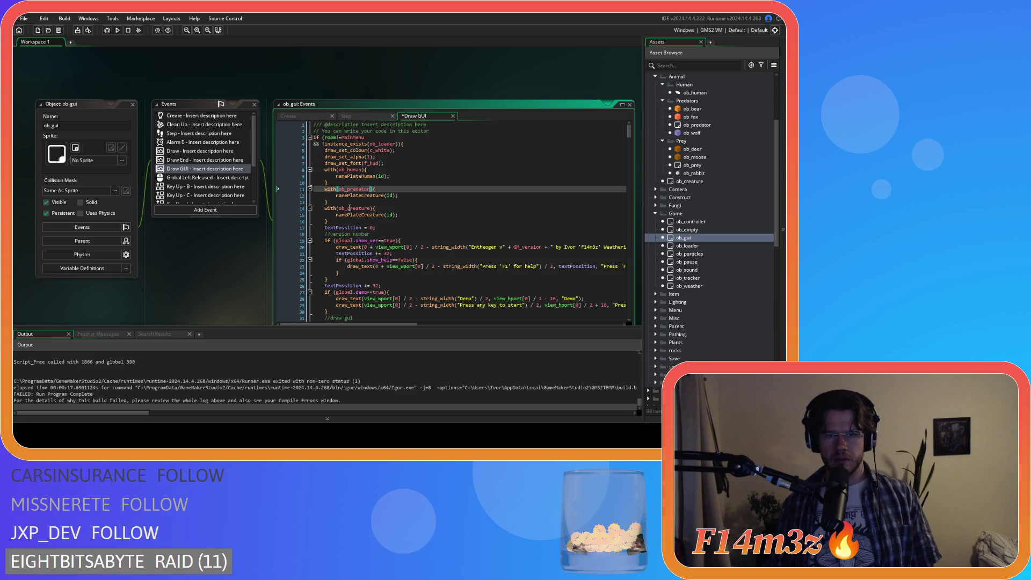
- Retarget the duplicated block to prey, restore with(ob_human) on line 8, and drop the stray if line
{"action": "left_click_drag", "start_coordinate": [347, 208], "coordinate": [354, 211]}
{"action": "type", "text": "prey"}
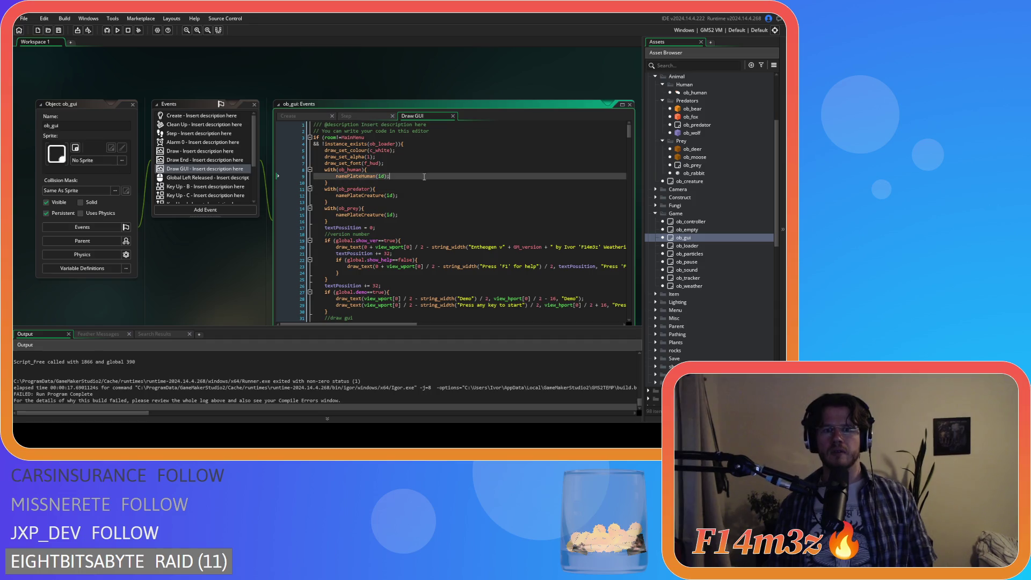
{"action": "type", "text": "rey)"}
{"action": "left_click", "coordinate": [393, 212]}
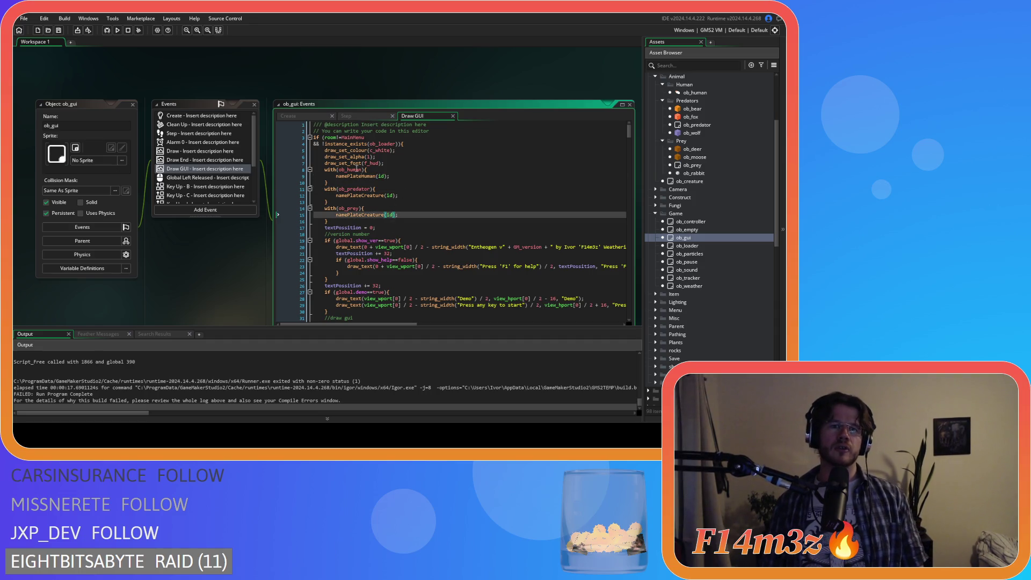
{"action": "left_click_drag", "start_coordinate": [348, 170], "coordinate": [360, 171]}
{"action": "type", "text": "cre"}
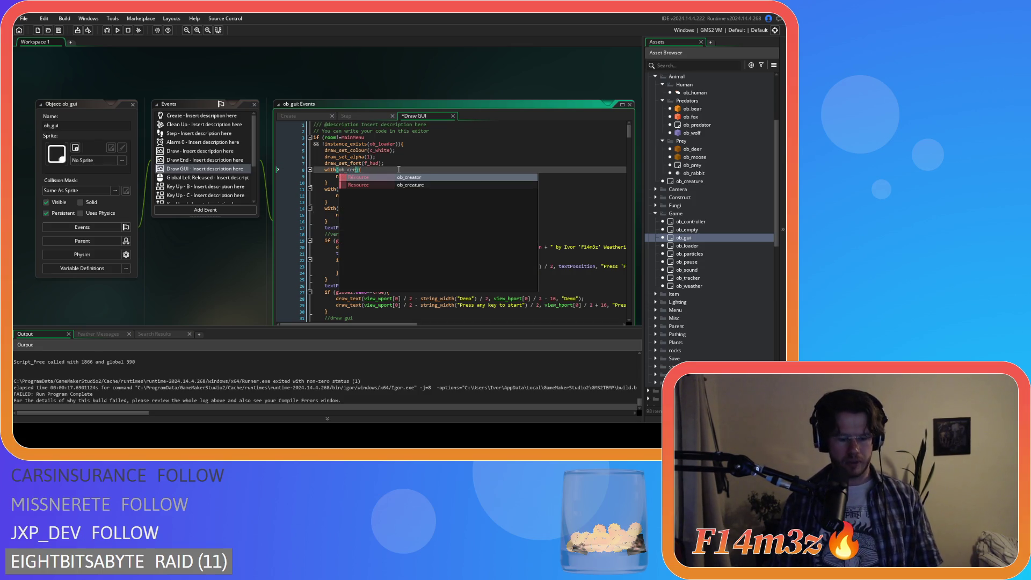
{"action": "key", "text": "Down"}
{"action": "key", "text": "Return"}
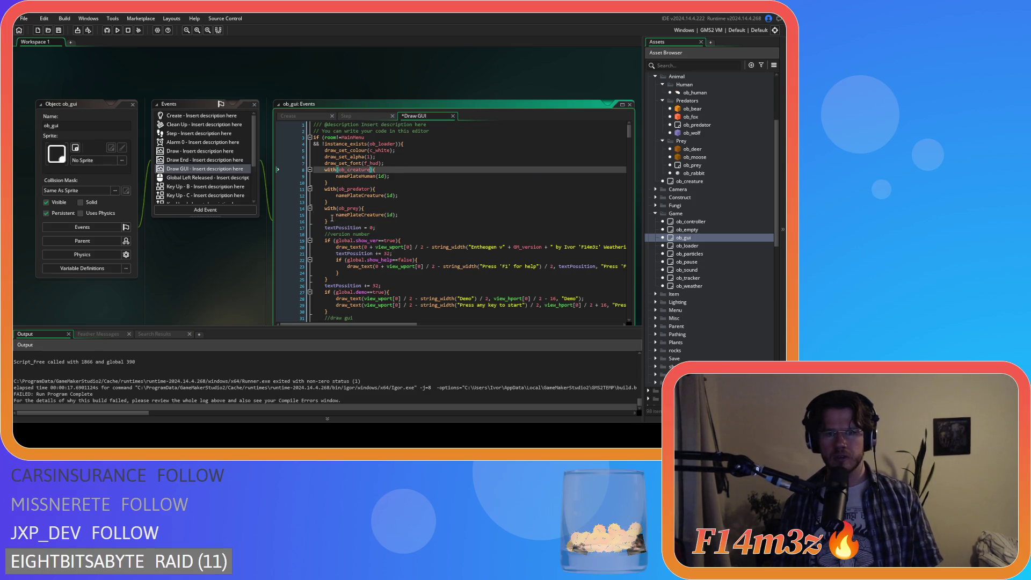
{"action": "key", "text": "Return"}
{"action": "type", "text": "if ()"}
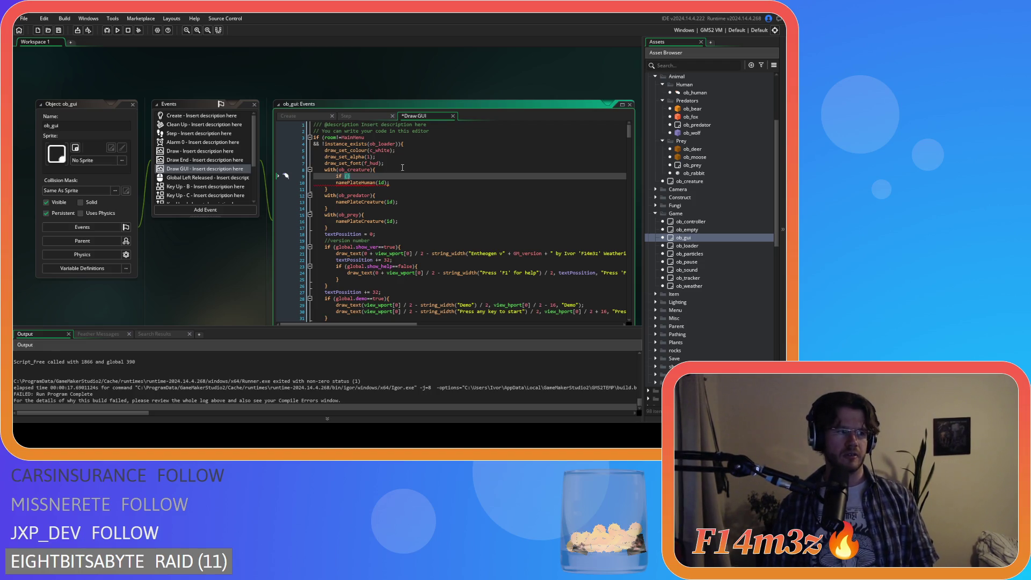
{"action": "key", "text": "BackSpace"}
{"action": "key", "text": "BackSpace"}
{"action": "key", "text": "BackSpace"}
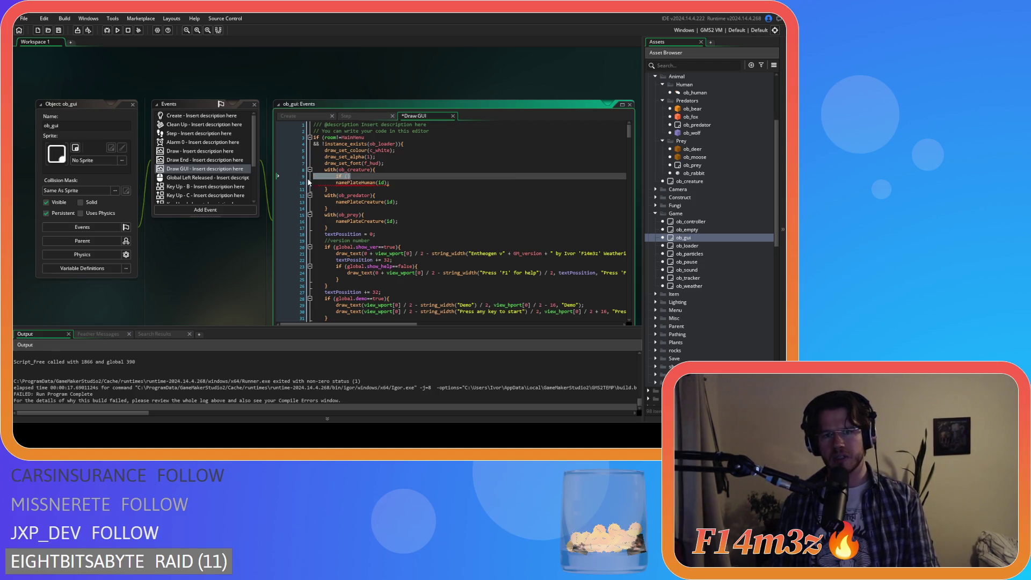
{"action": "left_click", "coordinate": [377, 205]}
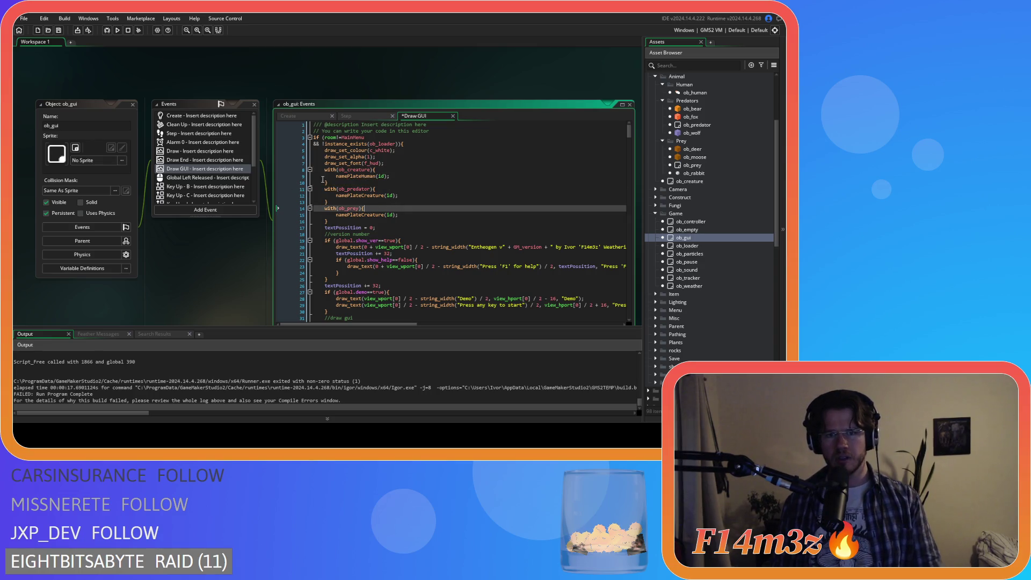
{"action": "double_click", "coordinate": [350, 170]}
{"action": "type", "text": "human"}
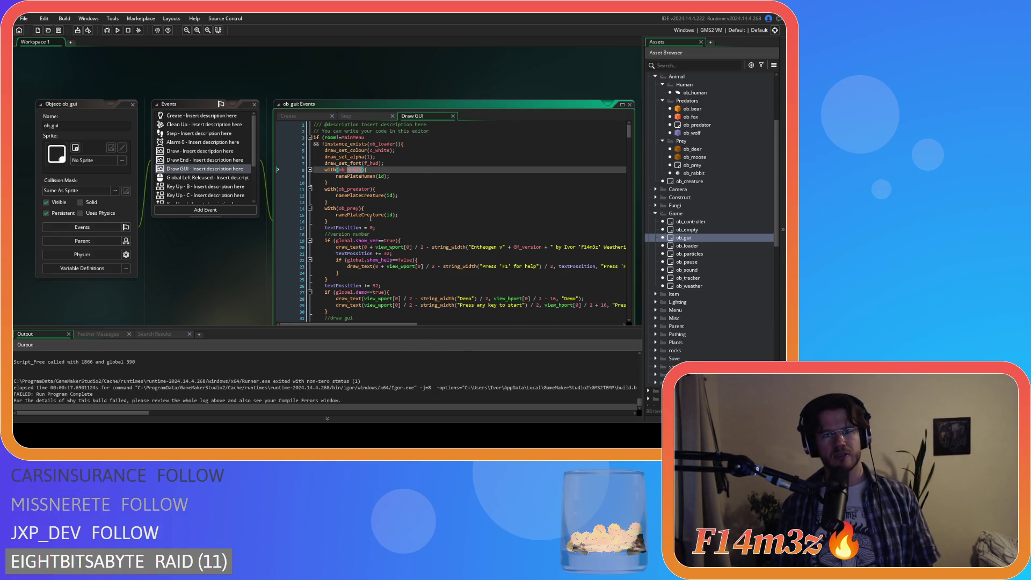
- Check the predator and prey namePlateCreature blocks, then build and run the game
{"action": "left_click_drag", "start_coordinate": [336, 196], "coordinate": [377, 189]}
{"action": "left_click", "coordinate": [450, 195]}
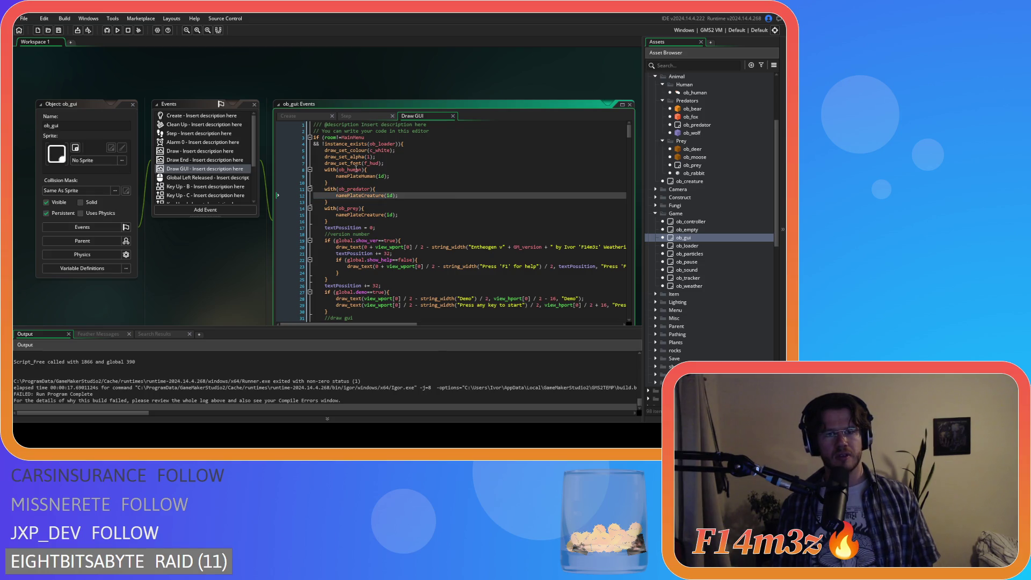
{"action": "left_click_drag", "start_coordinate": [338, 209], "coordinate": [399, 215]}
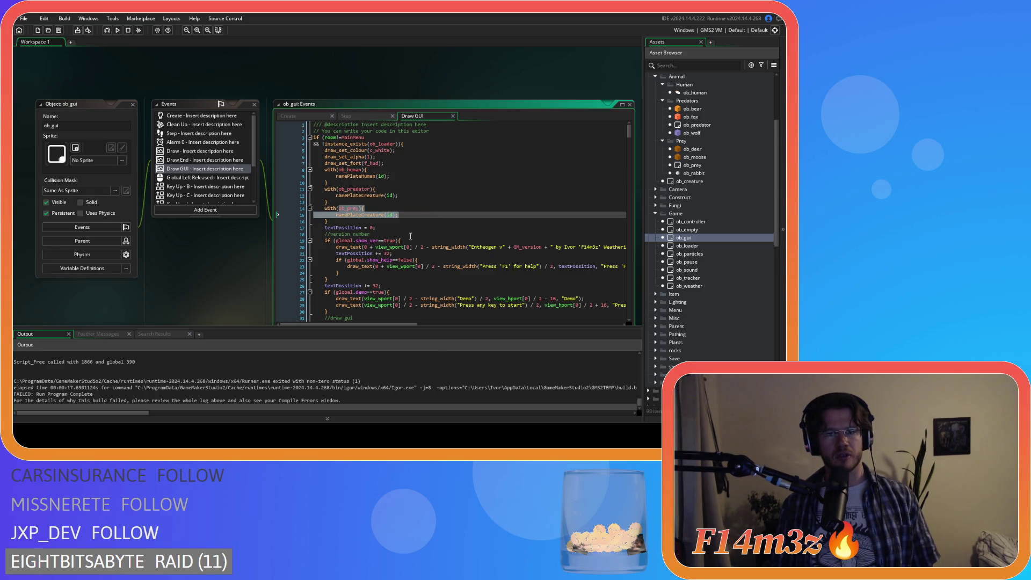
{"action": "left_click", "coordinate": [411, 236]}
{"action": "key", "text": "Up"}
{"action": "key", "text": "Up"}
{"action": "key", "text": "Up"}
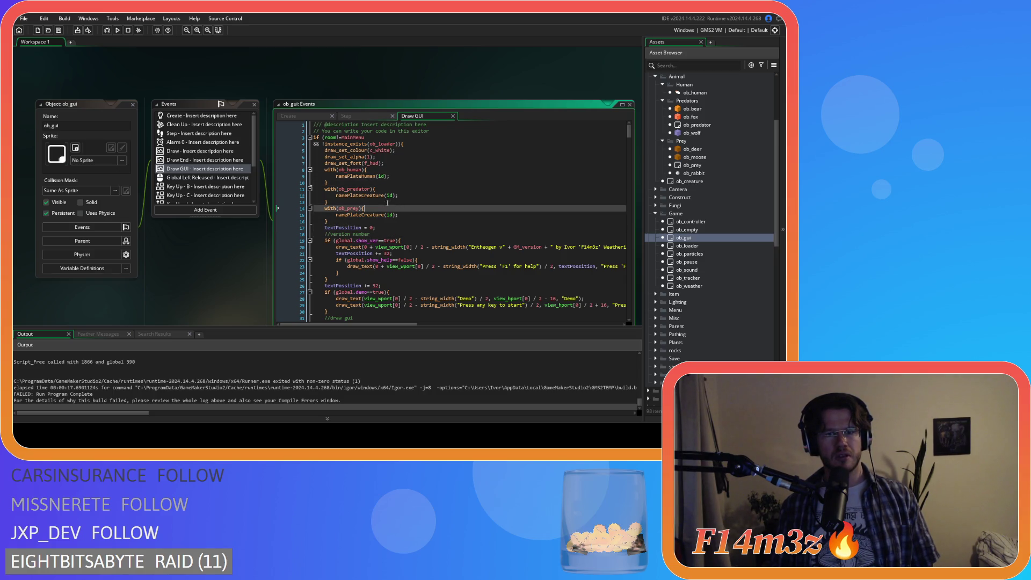
{"action": "double_click", "coordinate": [355, 189]}
{"action": "key", "text": "Up"}
{"action": "key", "text": "Up"}
{"action": "key", "text": "Up"}
{"action": "key", "text": "Down"}
{"action": "key", "text": "Down"}
{"action": "key", "text": "Down"}
{"action": "left_click", "coordinate": [396, 222]}
{"action": "key", "text": "F5"}
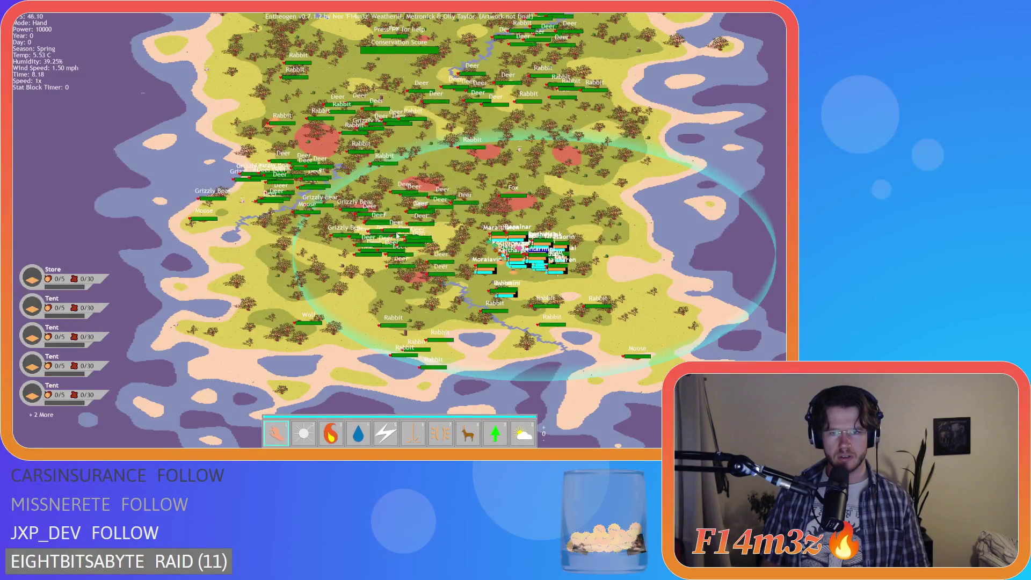
{"action": "scroll", "coordinate": [397, 236], "scroll_direction": "up", "scroll_amount": 3}
{"action": "scroll", "coordinate": [396, 236], "scroll_direction": "down", "scroll_amount": 5}
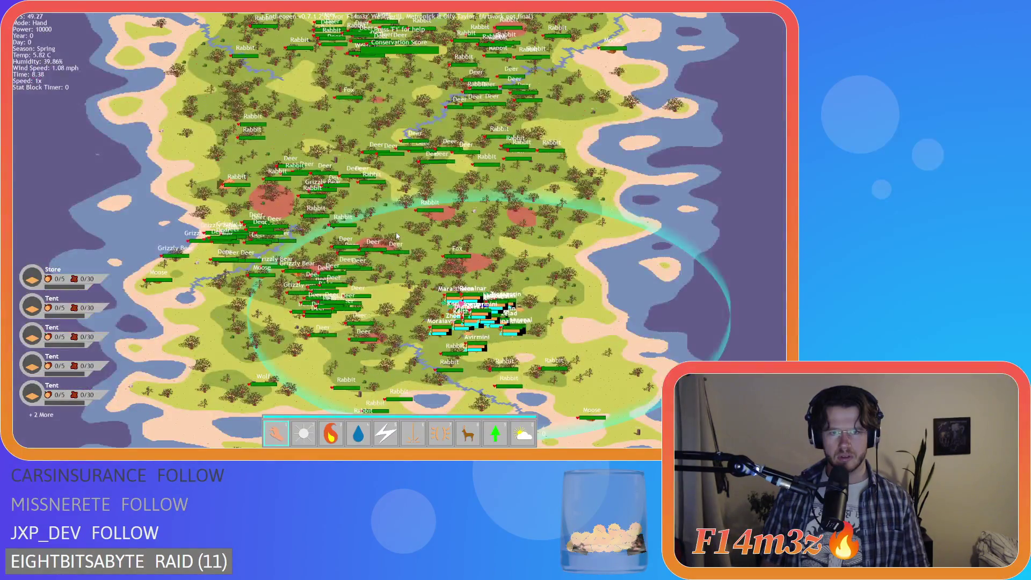
{"action": "scroll", "coordinate": [308, 243], "scroll_direction": "up", "scroll_amount": 1}
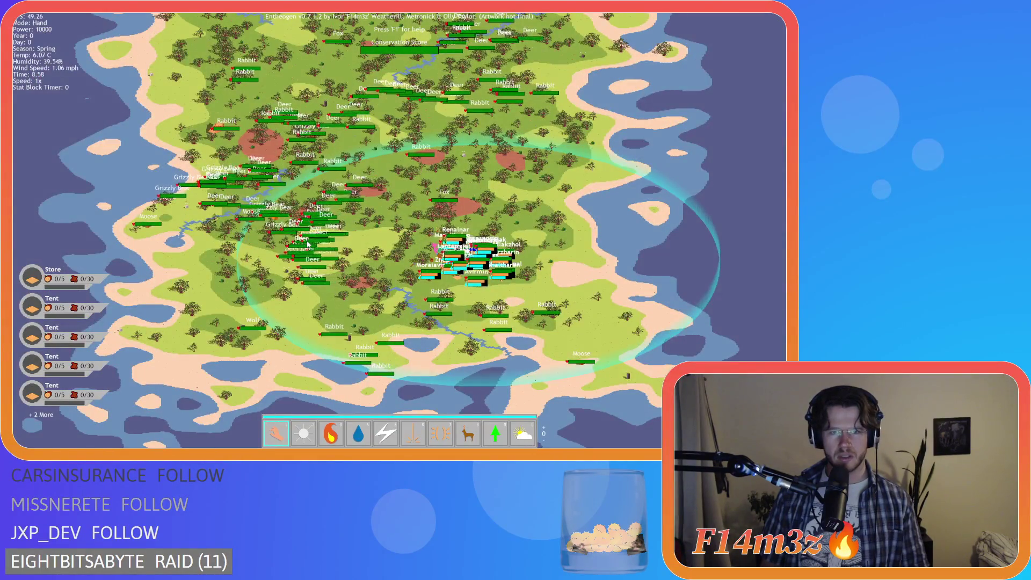
{"action": "scroll", "coordinate": [308, 243], "scroll_direction": "up", "scroll_amount": 3}
{"action": "scroll", "coordinate": [308, 245], "scroll_direction": "down", "scroll_amount": 1}
{"action": "scroll", "coordinate": [308, 245], "scroll_direction": "down", "scroll_amount": 4}
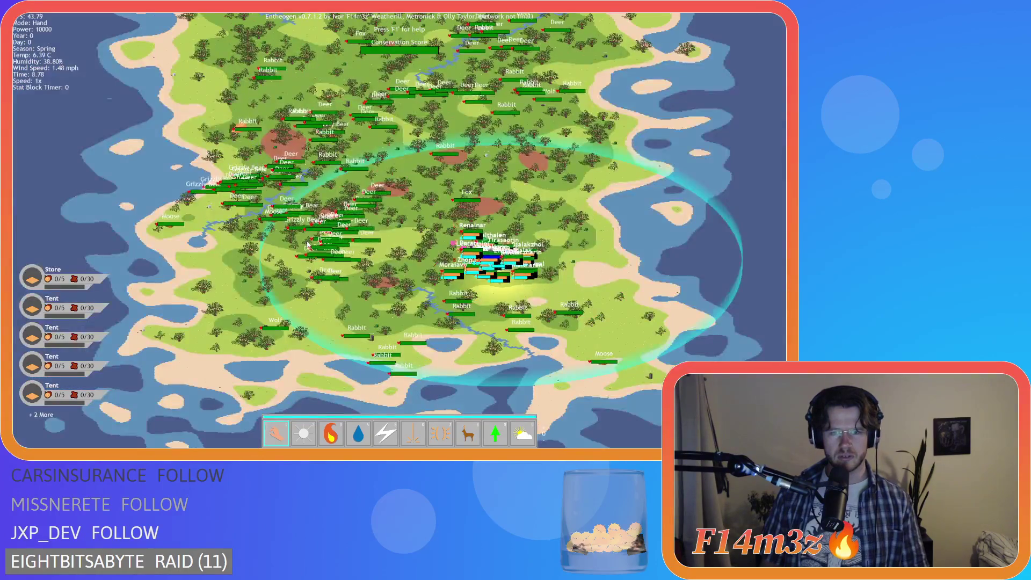
{"action": "scroll", "coordinate": [379, 245], "scroll_direction": "up", "scroll_amount": 5}
{"action": "scroll", "coordinate": [379, 245], "scroll_direction": "down", "scroll_amount": 2}
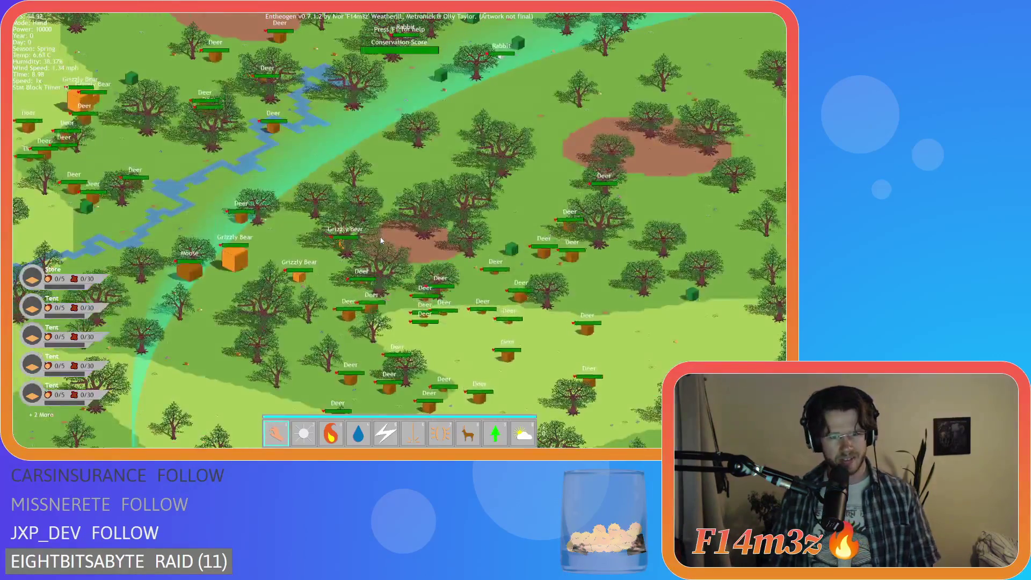
{"action": "scroll", "coordinate": [349, 237], "scroll_direction": "up", "scroll_amount": 4}
{"action": "scroll", "coordinate": [349, 237], "scroll_direction": "down", "scroll_amount": 1}
{"action": "scroll", "coordinate": [349, 236], "scroll_direction": "down", "scroll_amount": 4}
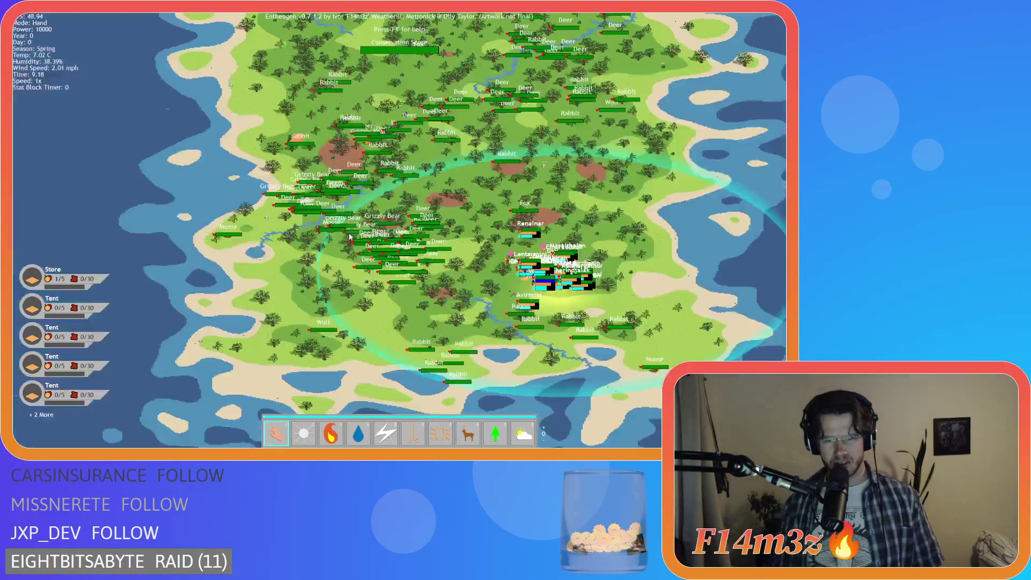
{"action": "scroll", "coordinate": [349, 237], "scroll_direction": "up", "scroll_amount": 4}
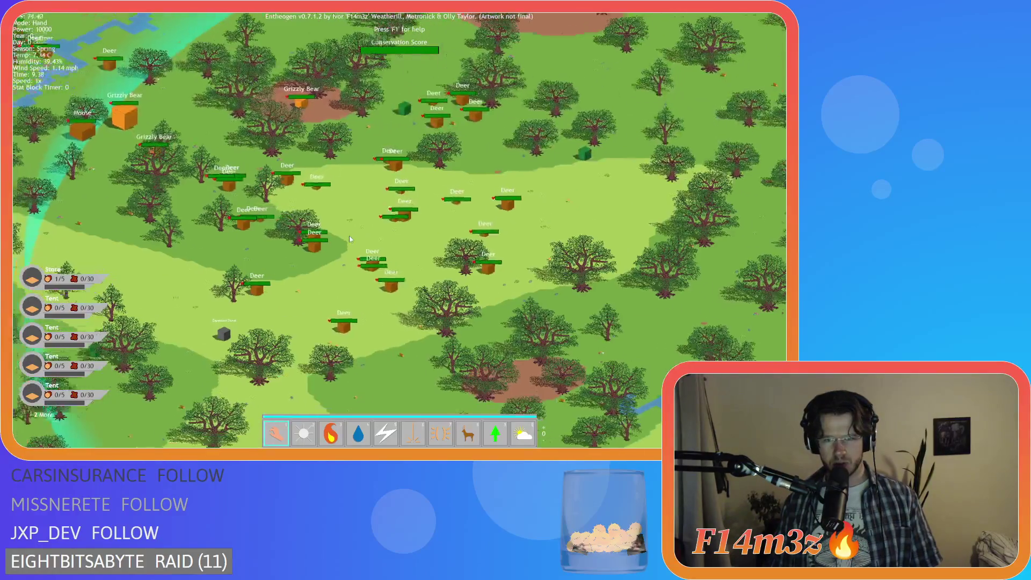
{"action": "scroll", "coordinate": [350, 237], "scroll_direction": "down", "scroll_amount": 3}
{"action": "scroll", "coordinate": [391, 266], "scroll_direction": "up", "scroll_amount": 3}
{"action": "scroll", "coordinate": [392, 265], "scroll_direction": "up", "scroll_amount": 4}
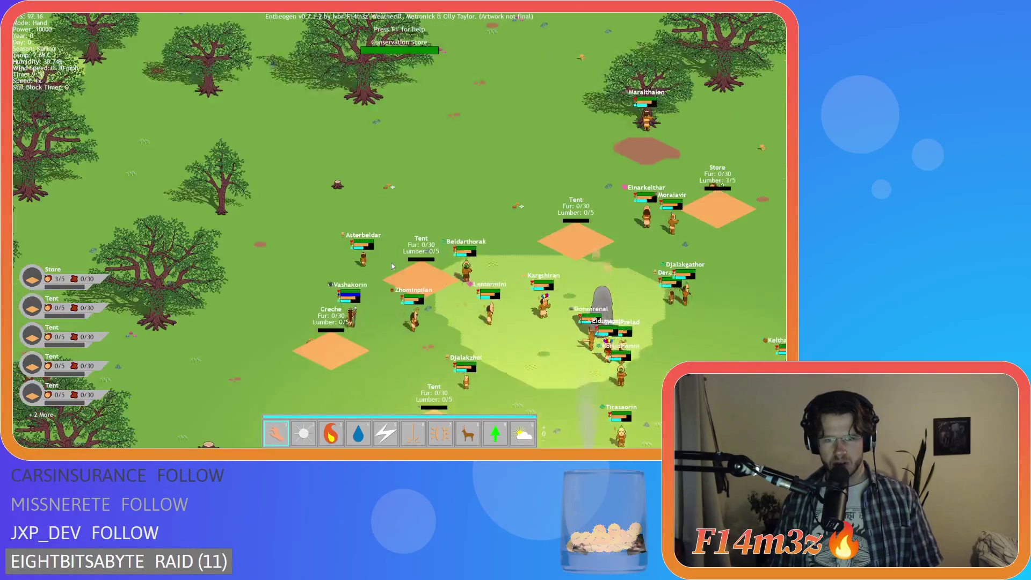
{"action": "scroll", "coordinate": [392, 265], "scroll_direction": "down", "scroll_amount": 3}
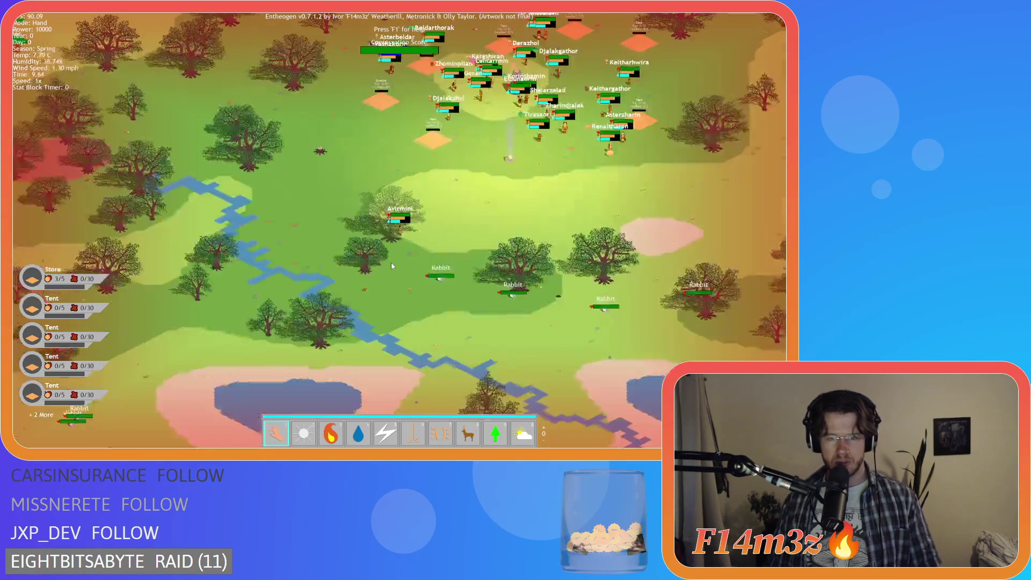
{"action": "scroll", "coordinate": [286, 240], "scroll_direction": "up", "scroll_amount": 4}
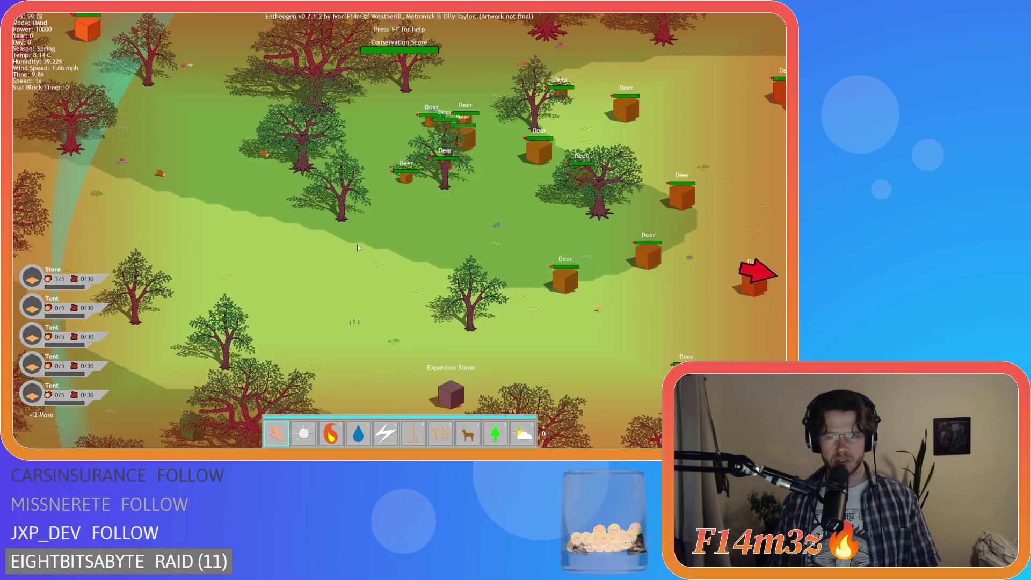
{"action": "scroll", "coordinate": [285, 240], "scroll_direction": "down", "scroll_amount": 3}
{"action": "scroll", "coordinate": [432, 259], "scroll_direction": "up", "scroll_amount": 2}
{"action": "scroll", "coordinate": [430, 259], "scroll_direction": "up", "scroll_amount": 2}
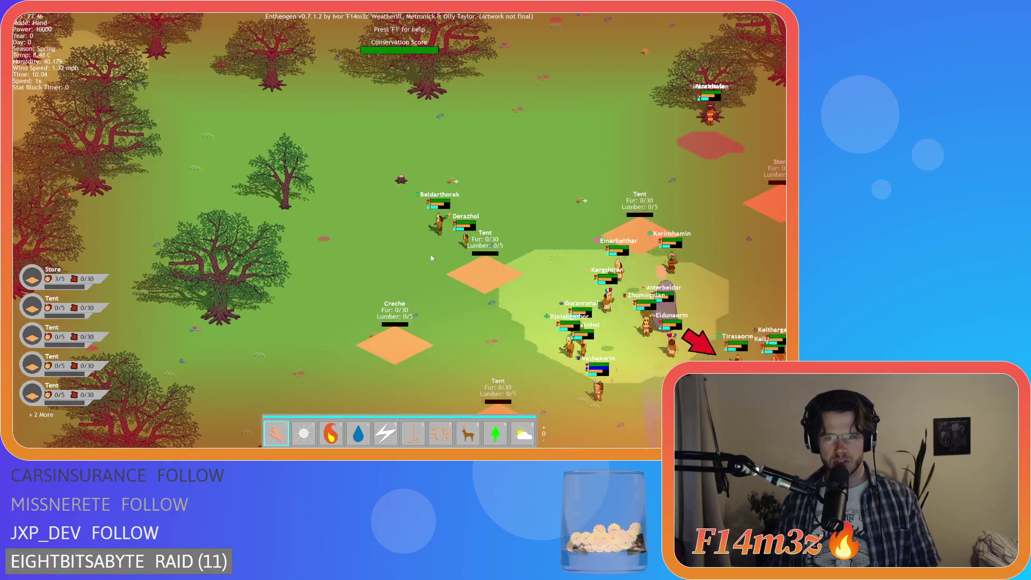
{"action": "scroll", "coordinate": [376, 204], "scroll_direction": "down", "scroll_amount": 4}
{"action": "scroll", "coordinate": [347, 164], "scroll_direction": "up", "scroll_amount": 3}
{"action": "scroll", "coordinate": [304, 199], "scroll_direction": "up", "scroll_amount": 3}
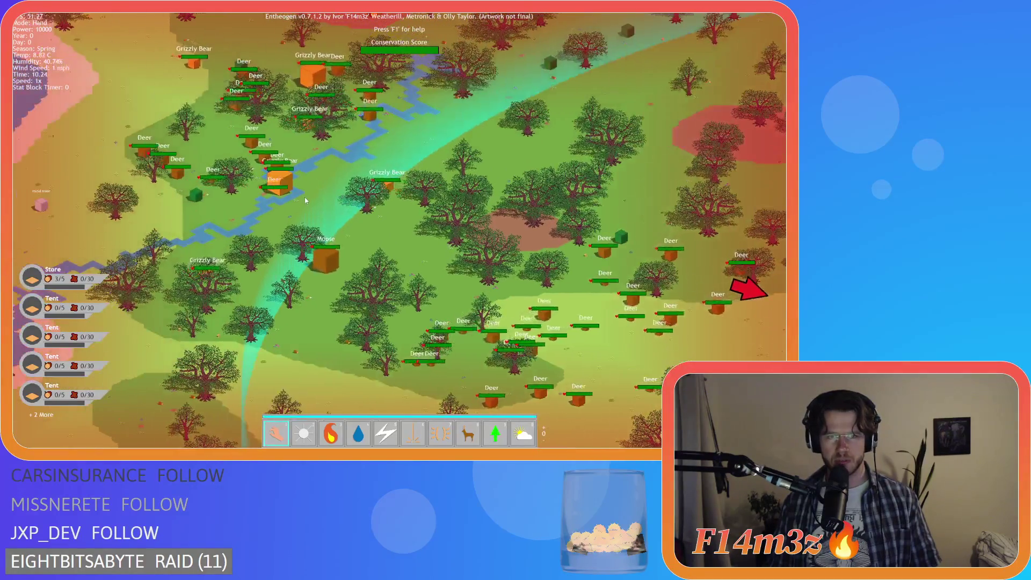
{"action": "scroll", "coordinate": [305, 197], "scroll_direction": "down", "scroll_amount": 3}
{"action": "scroll", "coordinate": [304, 198], "scroll_direction": "up", "scroll_amount": 2}
{"action": "key", "text": "Escape"}
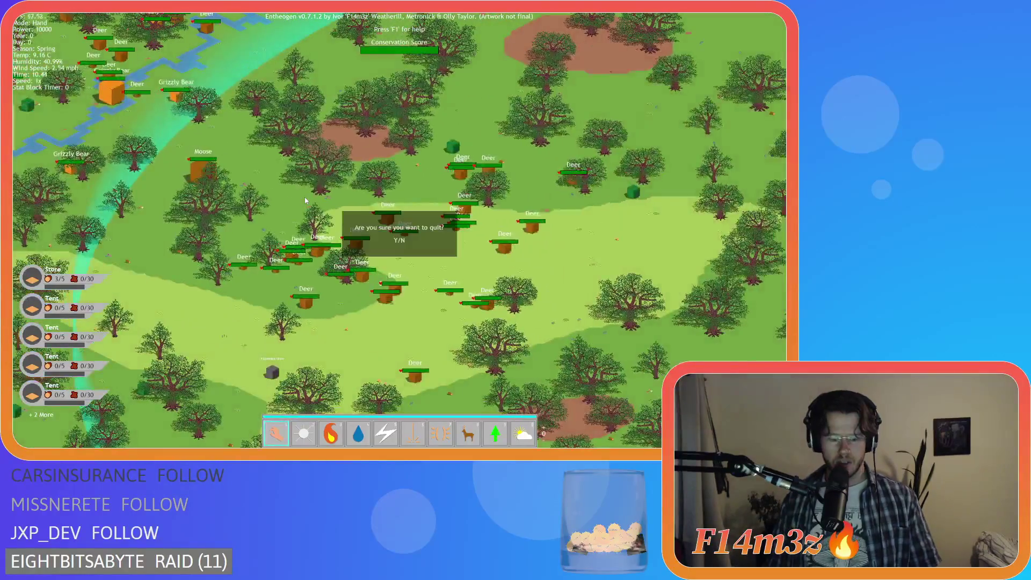
{"action": "key", "text": "y"}
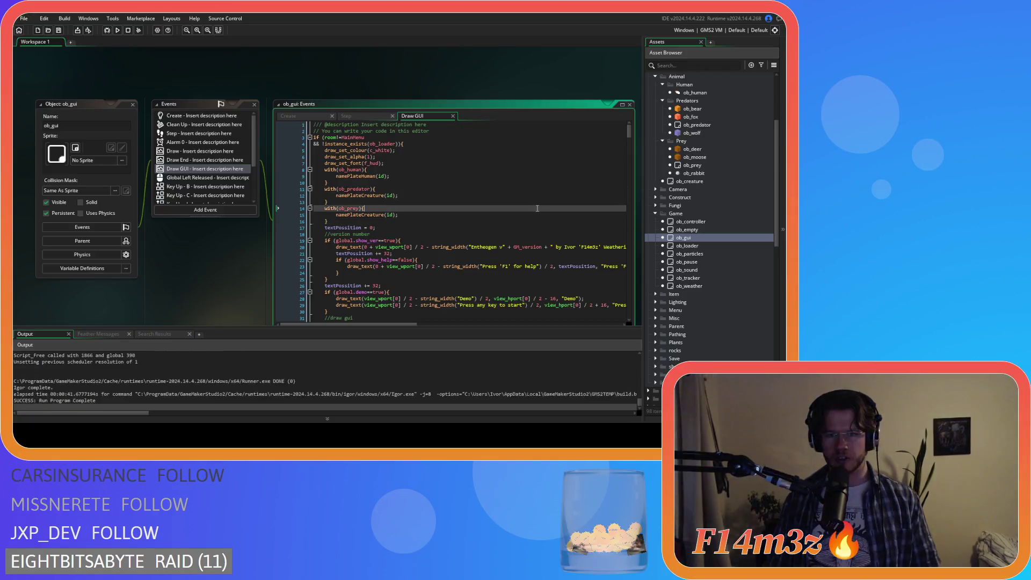
- Compare the sc_namePlateCreature and sc_namePlateHuman scripts' drawing code
{"action": "middle_click", "coordinate": [361, 195]}
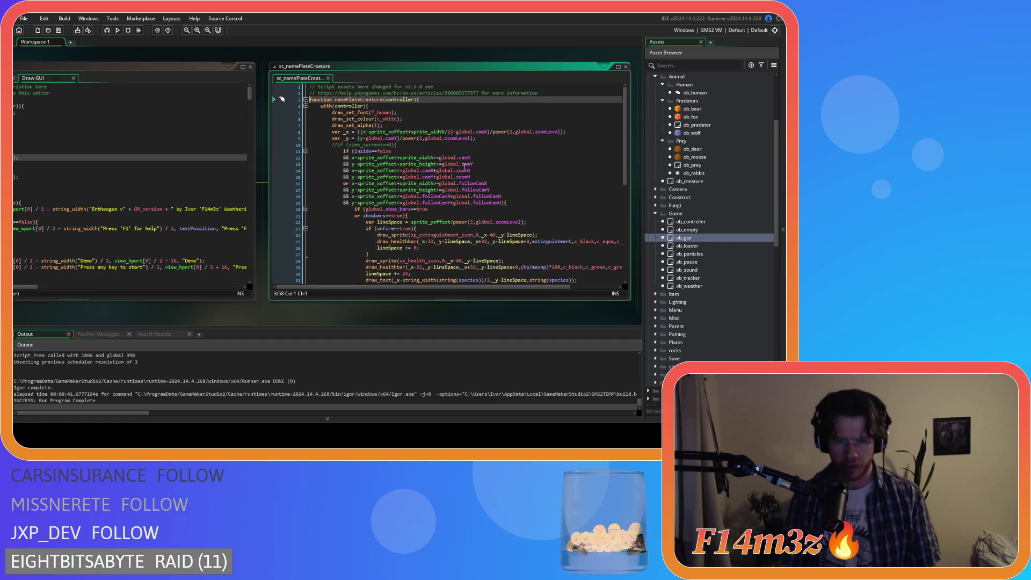
{"action": "scroll", "coordinate": [444, 203], "scroll_direction": "down", "scroll_amount": 4}
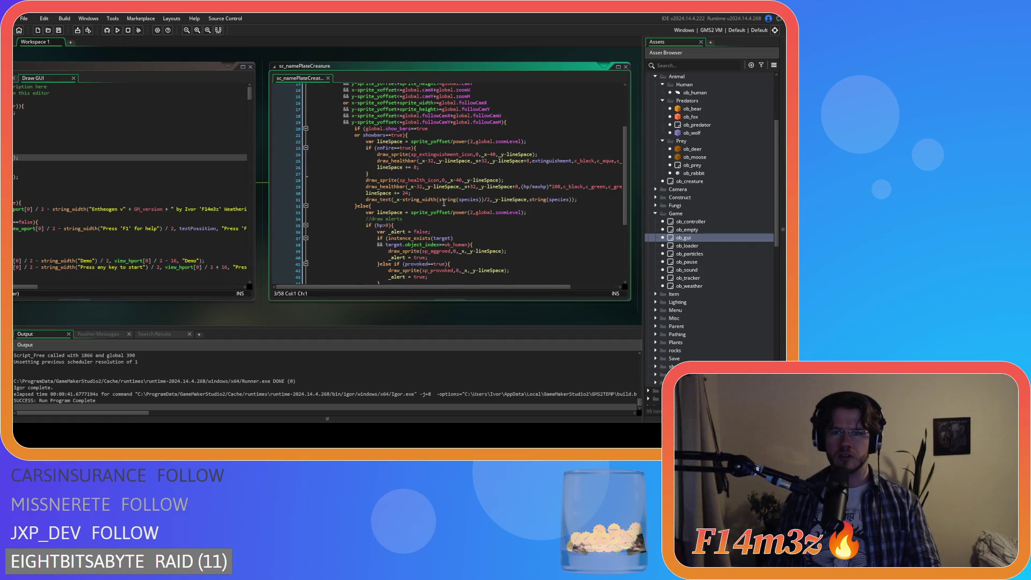
{"action": "scroll", "coordinate": [590, 211], "scroll_direction": "down", "scroll_amount": 3}
{"action": "scroll", "coordinate": [569, 210], "scroll_direction": "up", "scroll_amount": 4}
{"action": "scroll", "coordinate": [569, 210], "scroll_direction": "up", "scroll_amount": 1}
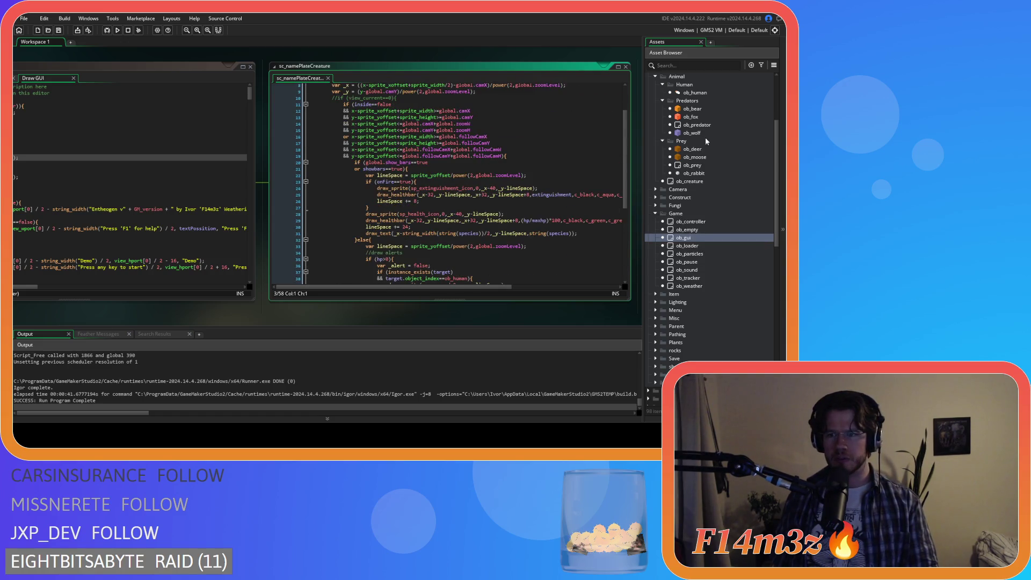
{"action": "scroll", "coordinate": [700, 245], "scroll_direction": "down", "scroll_amount": 10}
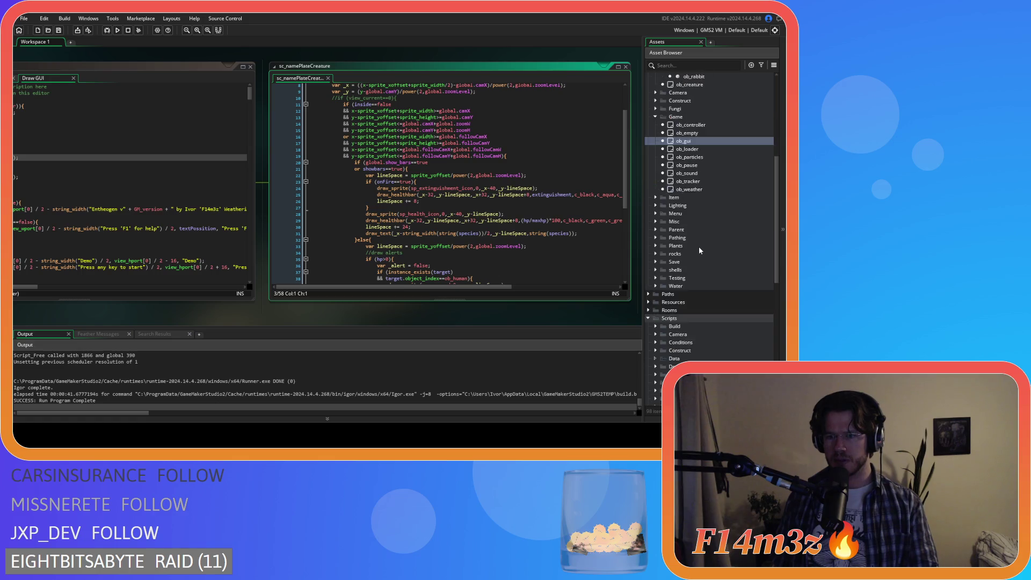
{"action": "double_click", "coordinate": [733, 254]}
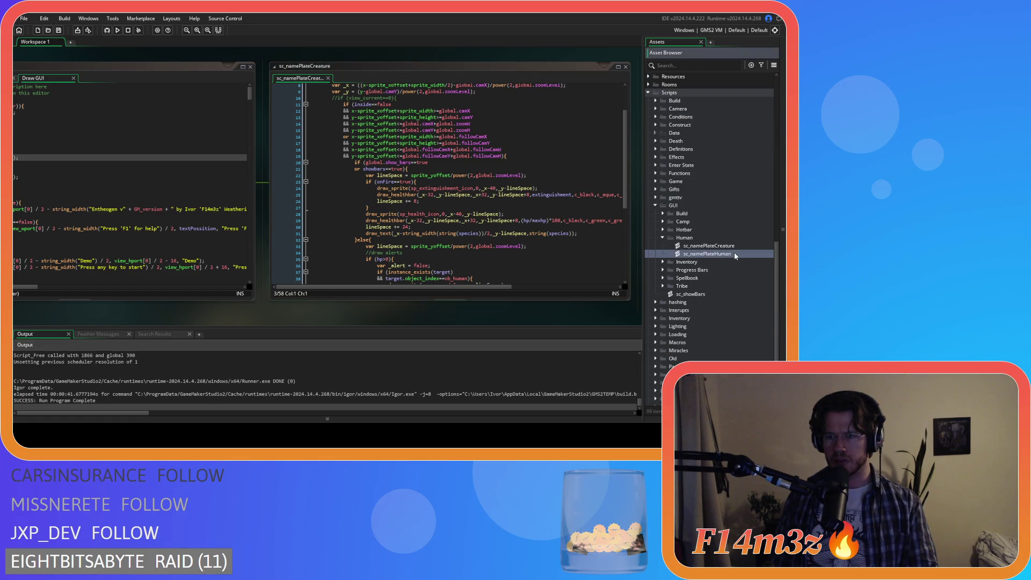
{"action": "left_click_drag", "start_coordinate": [376, 100], "coordinate": [386, 175]}
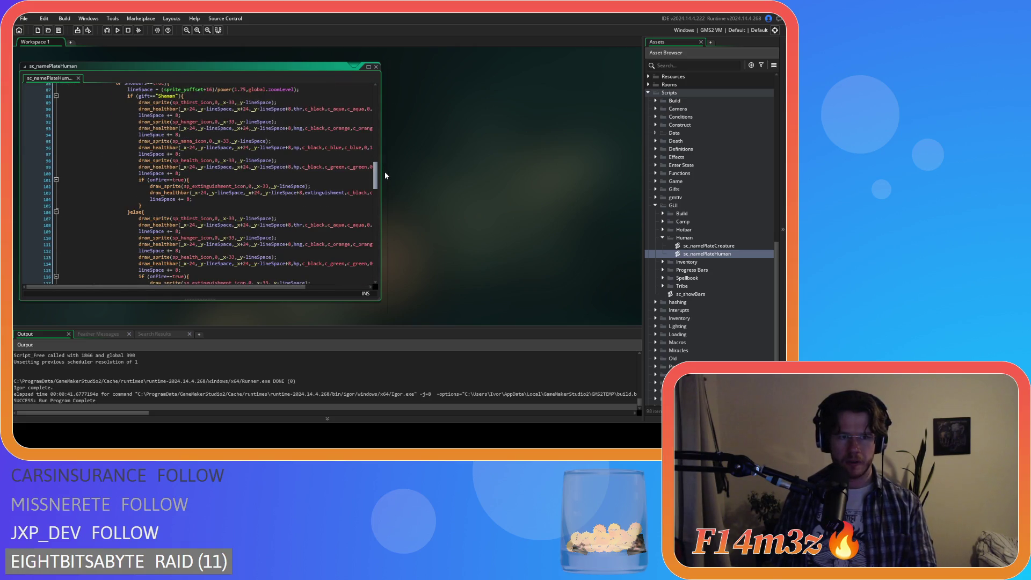
{"action": "scroll", "coordinate": [395, 119], "scroll_direction": "up", "scroll_amount": 5}
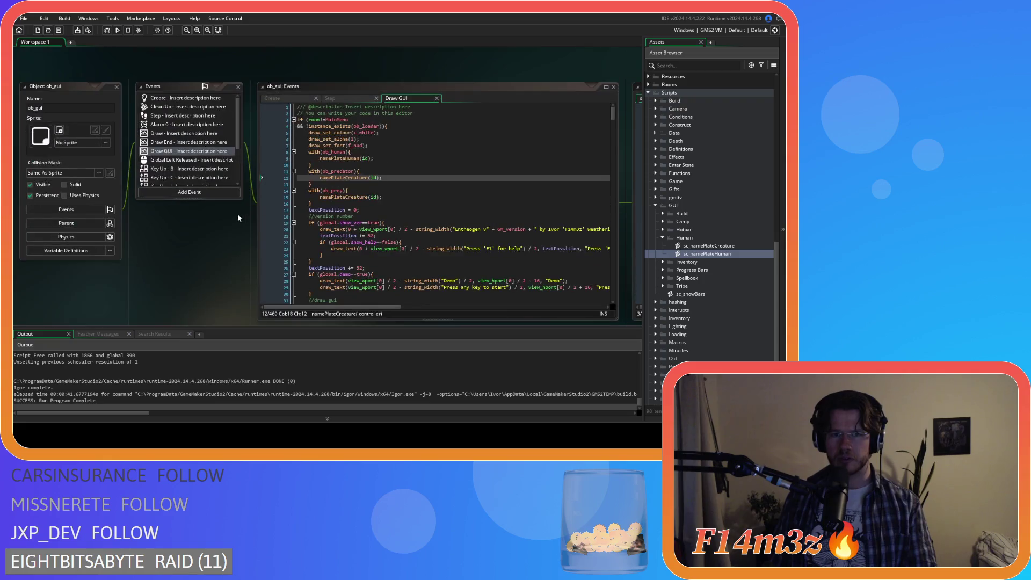
{"action": "scroll", "coordinate": [571, 241], "scroll_direction": "down", "scroll_amount": 3}
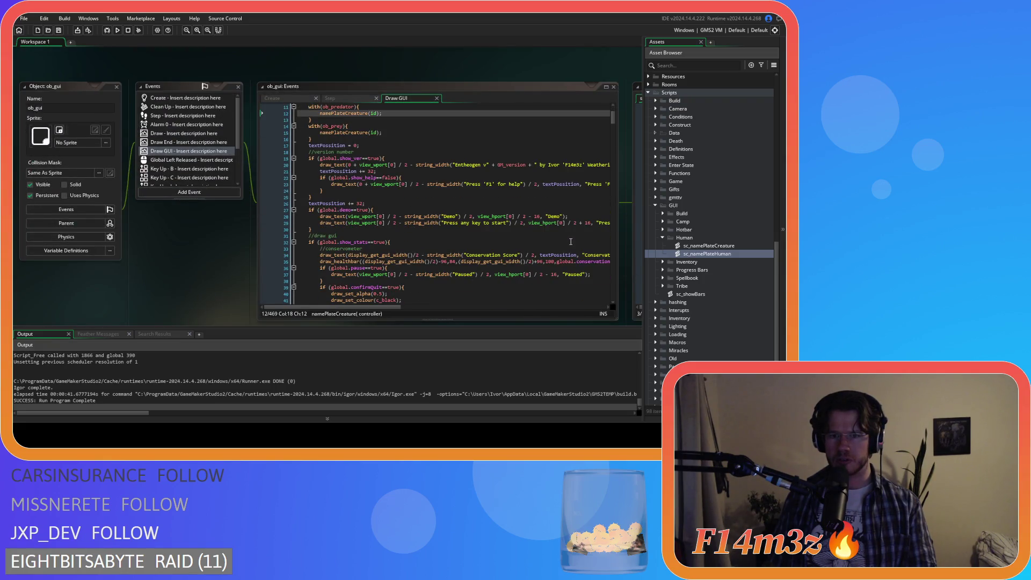
{"action": "double_click", "coordinate": [728, 246]}
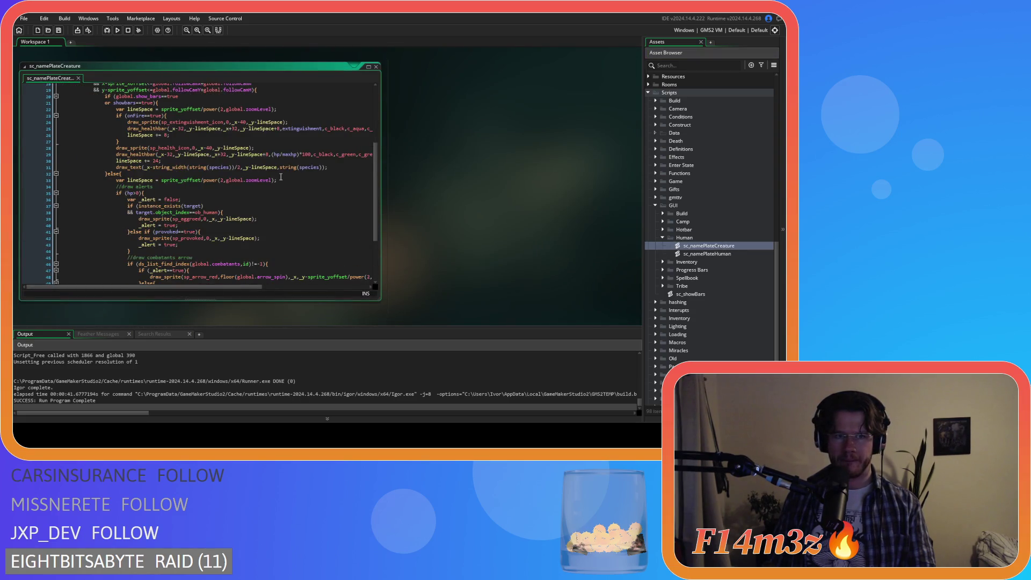
{"action": "scroll", "coordinate": [199, 159], "scroll_direction": "up", "scroll_amount": 2}
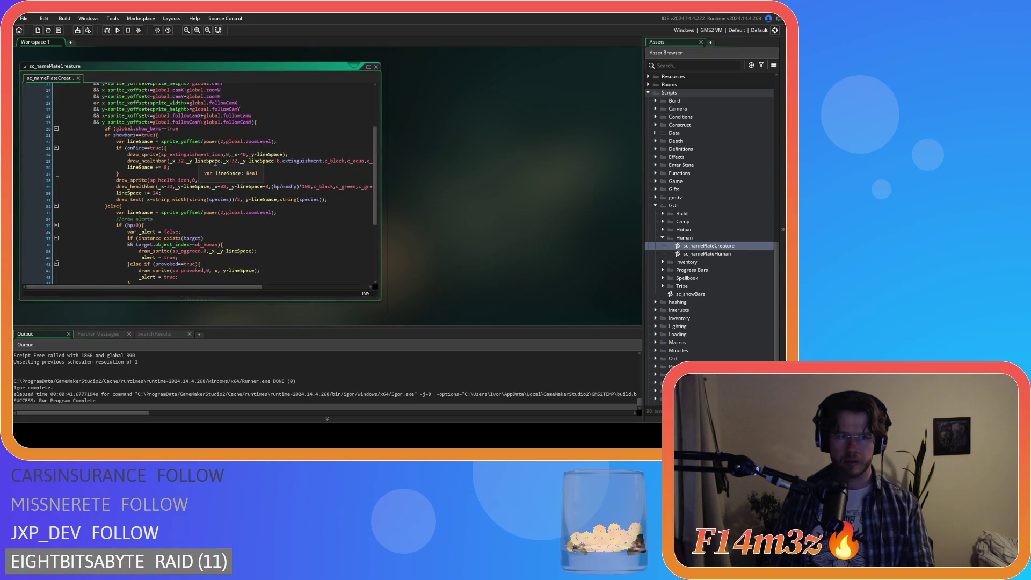
- Change both health bar offsets from _x-32 to _x-24 on lines 25 and 29, then run the game
{"action": "double_click", "coordinate": [181, 161]}
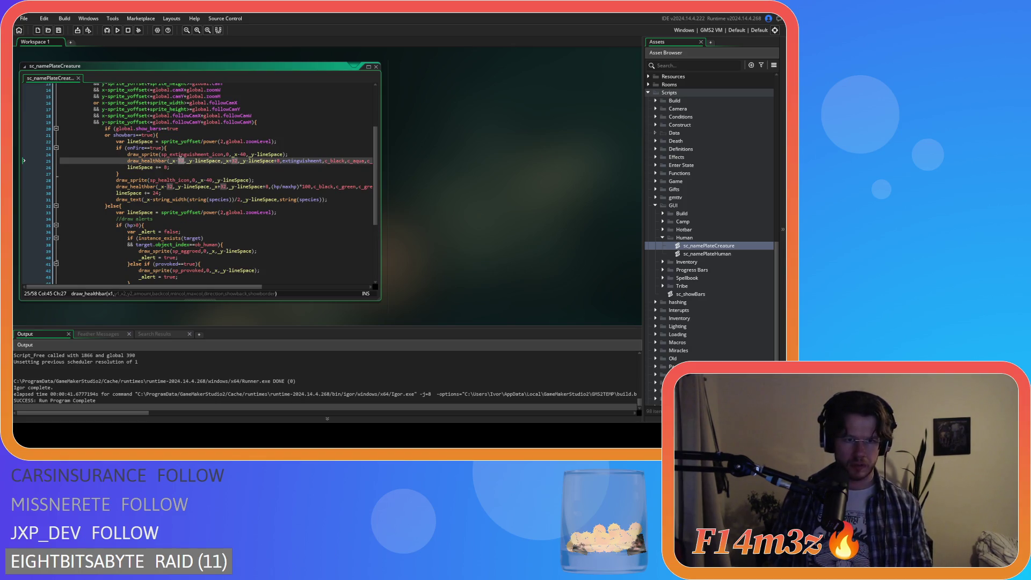
{"action": "type", "text": "24"}
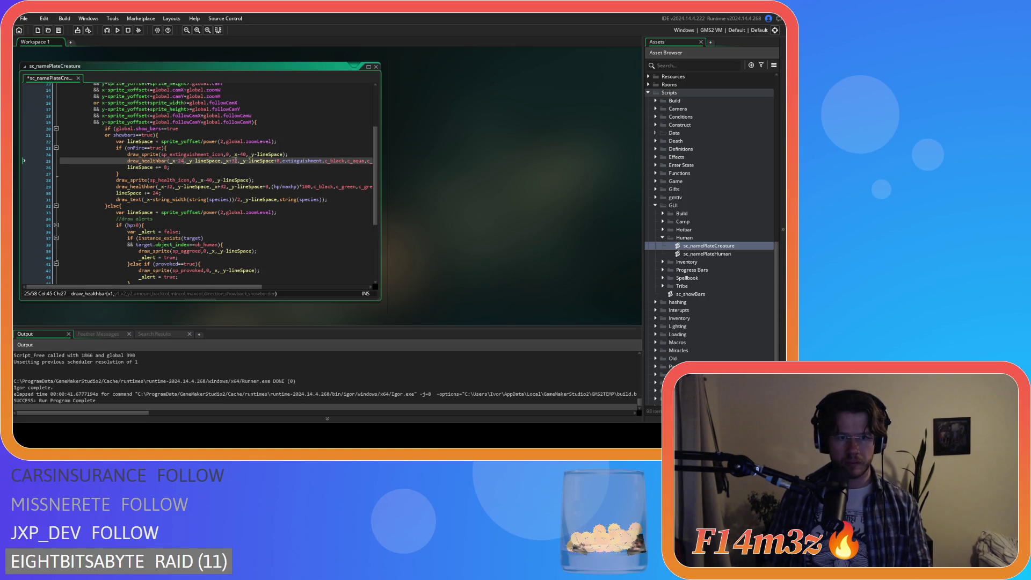
{"action": "type", "text": "24"}
{"action": "double_click", "coordinate": [170, 186]}
{"action": "type", "text": "24"}
{"action": "type", "text": "24"}
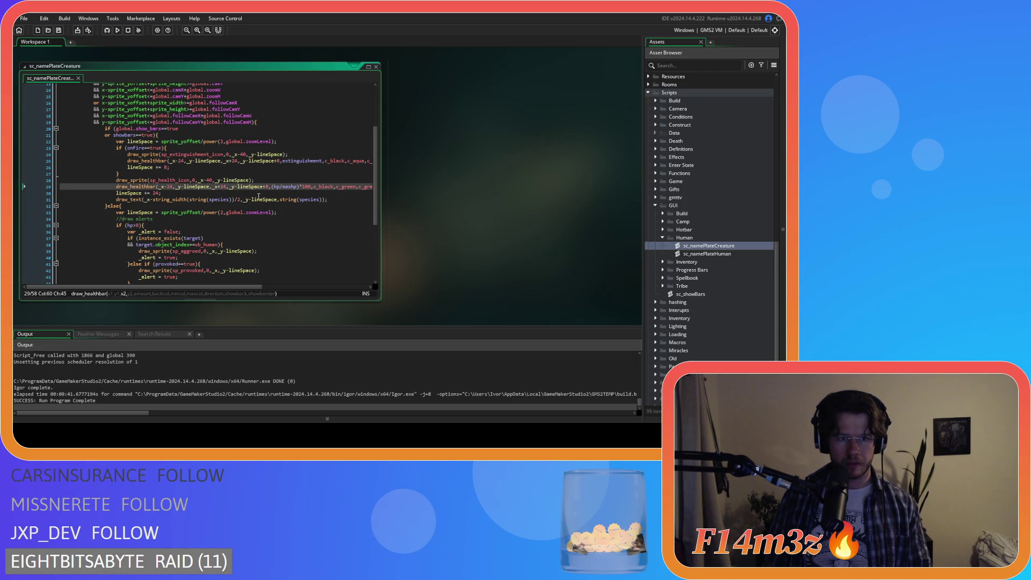
{"action": "scroll", "coordinate": [258, 197], "scroll_direction": "down", "scroll_amount": 3}
{"action": "key", "text": "ctrl+f"}
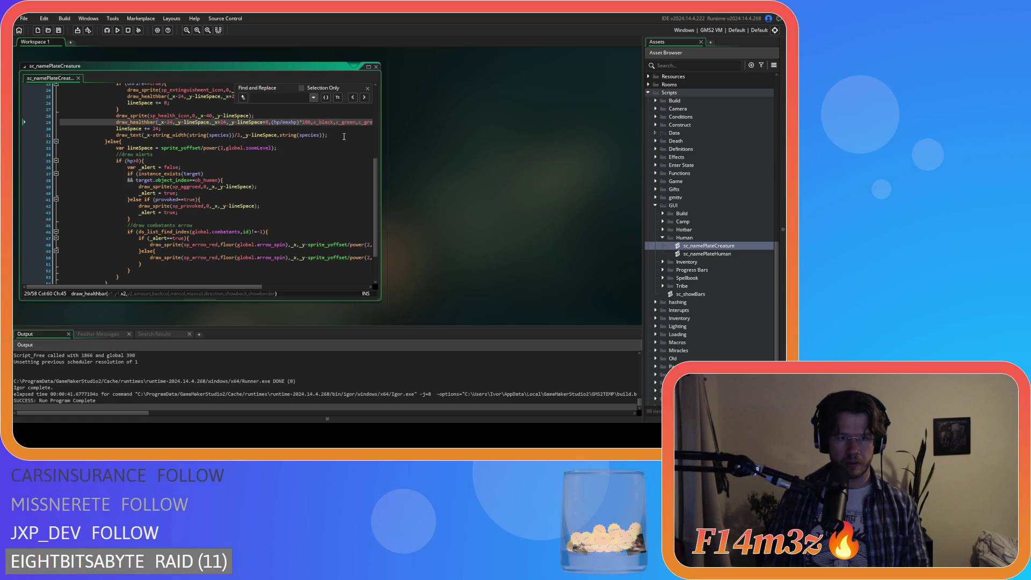
{"action": "key", "text": "Escape"}
{"action": "left_click", "coordinate": [336, 141]}
{"action": "key", "text": "F5"}
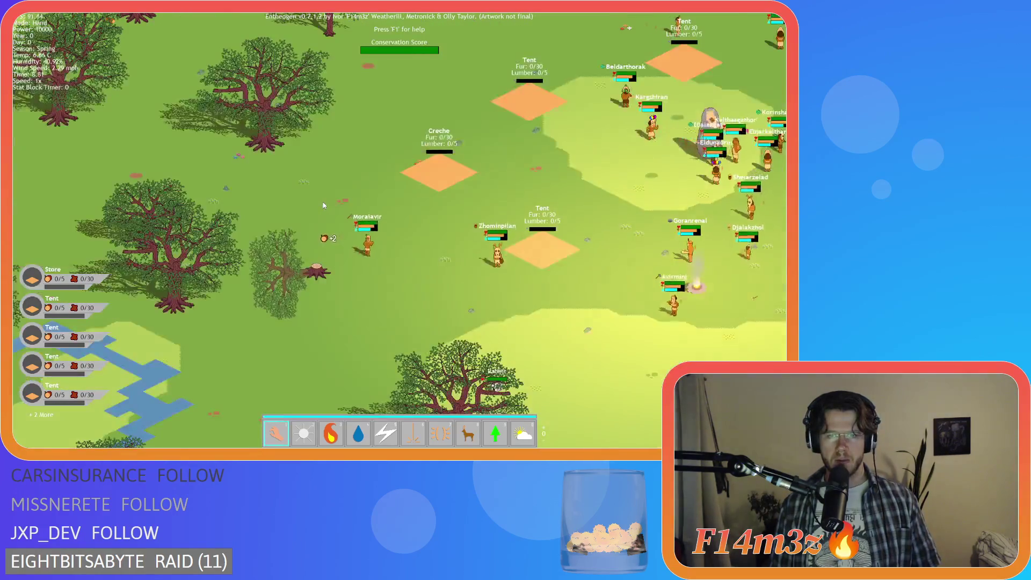
- Quit the running Entheogen game with Escape and confirm
{"action": "key", "text": "Escape"}
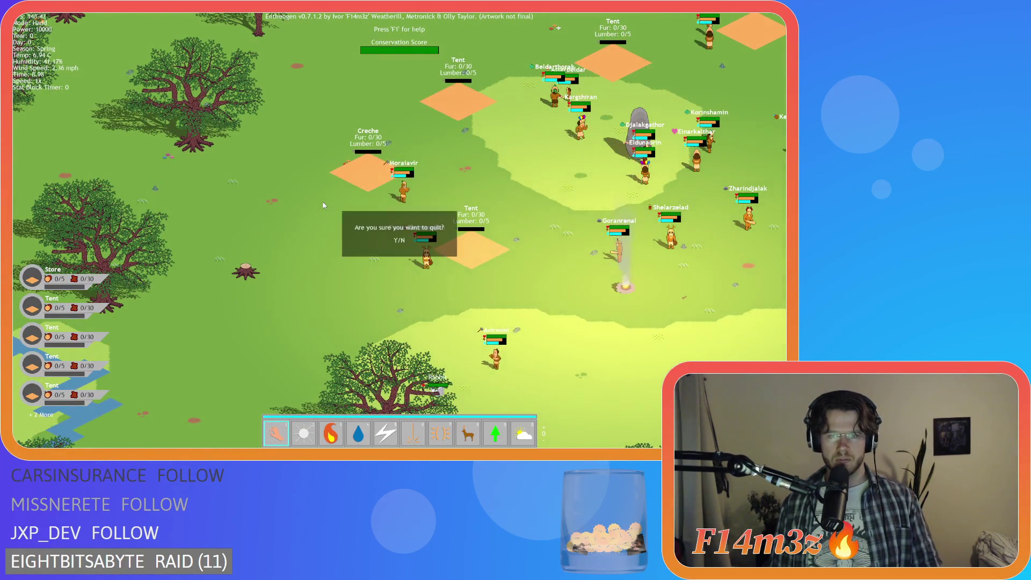
{"action": "key", "text": "Return"}
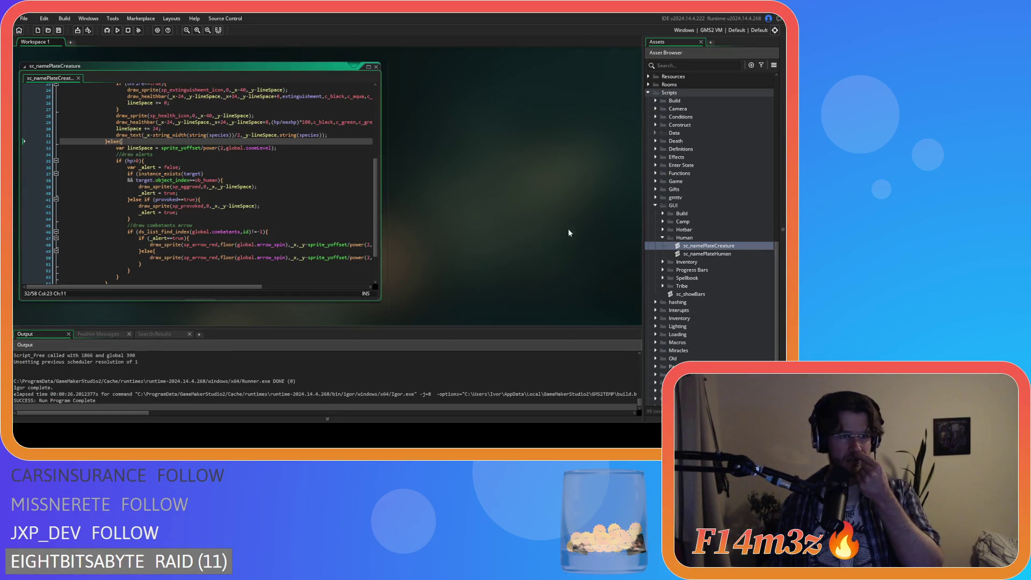
- Check the icon x offset on line 98 of sc_namePlateHuman
{"action": "double_click", "coordinate": [724, 255]}
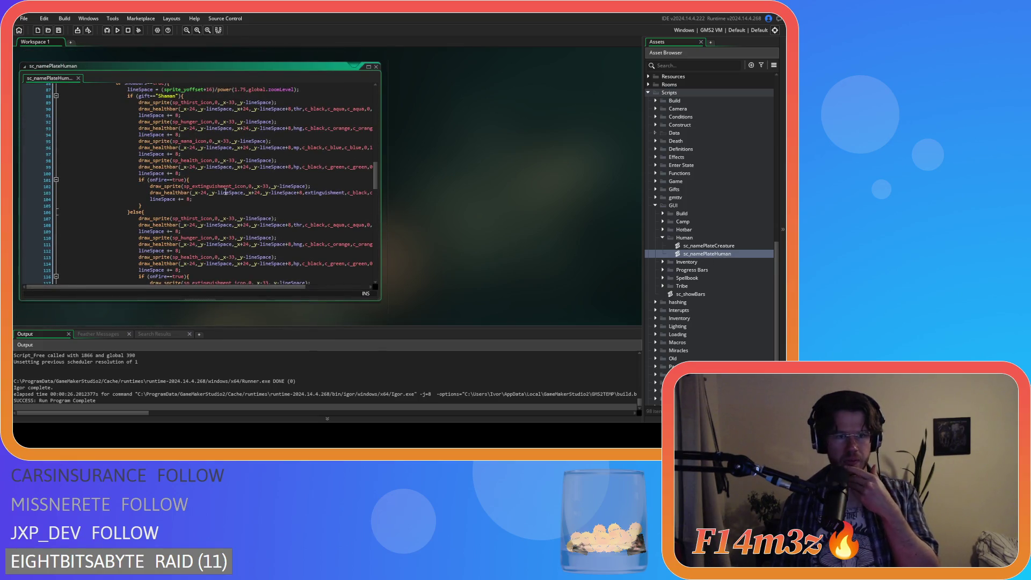
{"action": "left_click", "coordinate": [233, 161]}
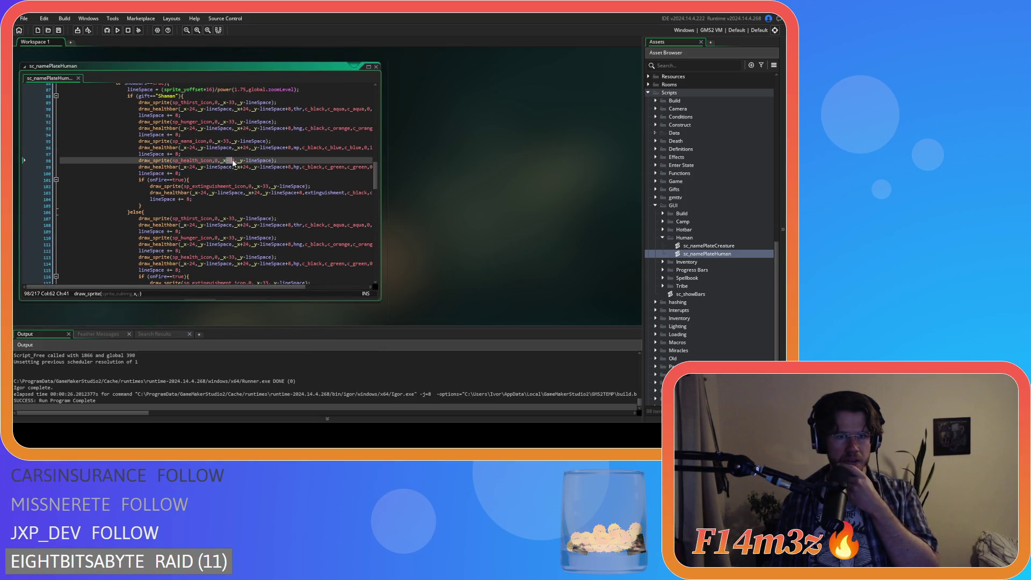
{"action": "left_click_drag", "start_coordinate": [234, 163], "coordinate": [236, 163]}
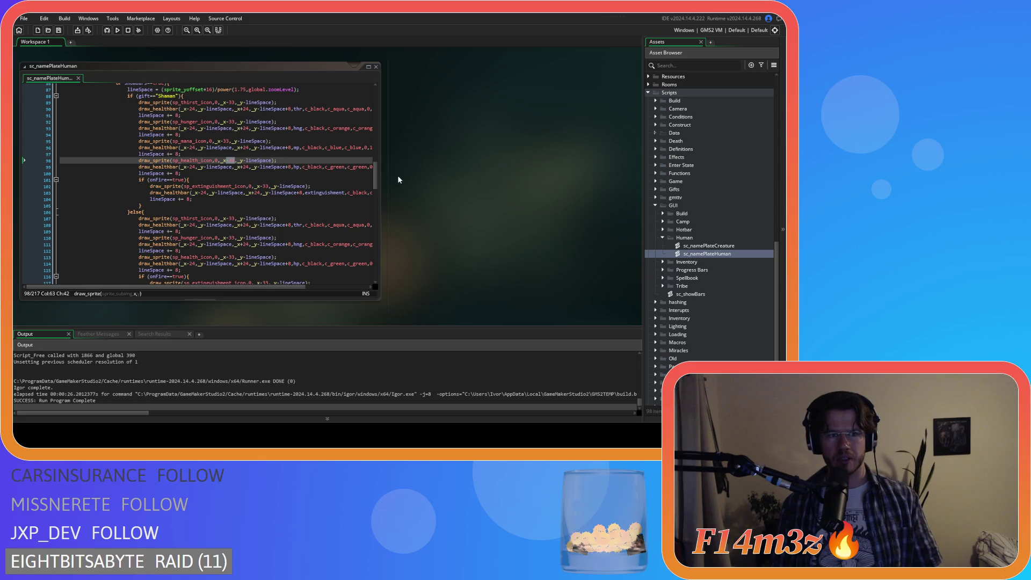
{"action": "scroll", "coordinate": [402, 176], "scroll_direction": "down", "scroll_amount": 5}
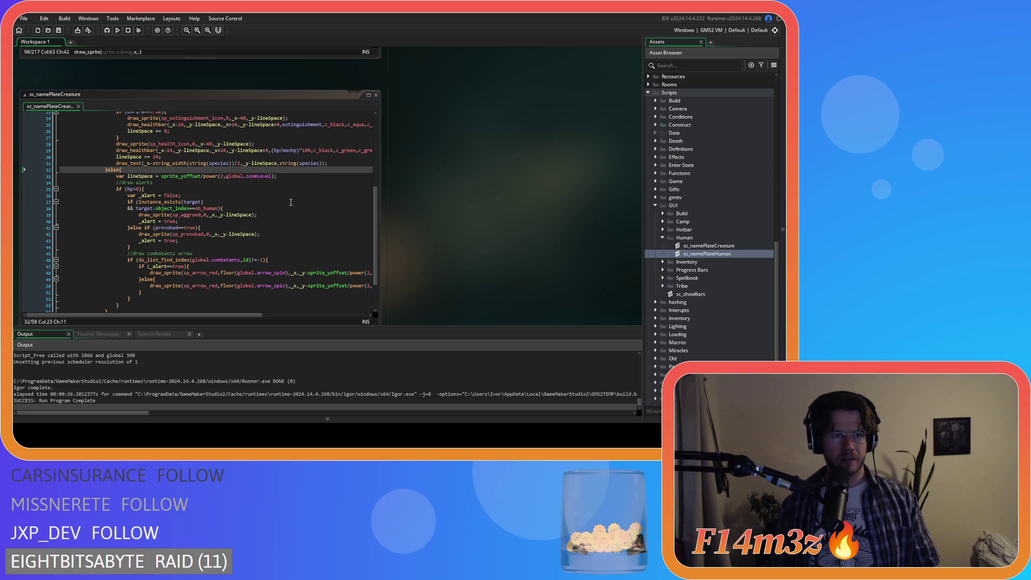
{"action": "scroll", "coordinate": [261, 199], "scroll_direction": "up", "scroll_amount": 1}
- Change _x-40 to _x-33 on creature script lines 24 and 28, save, and rerun the game
{"action": "double_click", "coordinate": [209, 160]}
{"action": "type", "text": "33"}
{"action": "double_click", "coordinate": [244, 134]}
{"action": "type", "text": "33"}
{"action": "key", "text": "ctrl+s"}
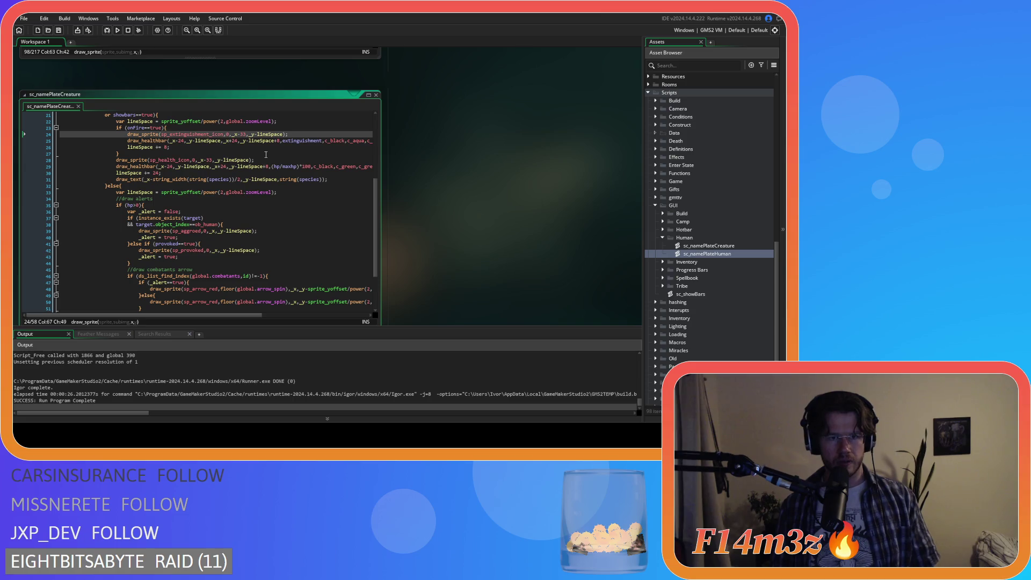
{"action": "key", "text": "F5"}
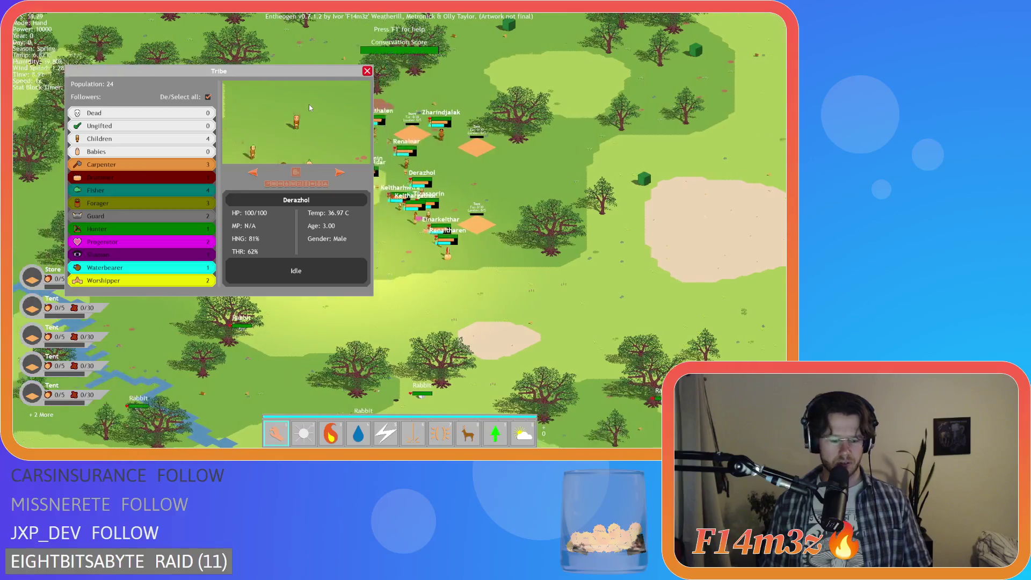
- Close the Tribe panel, zoom around the map checking nameplates, and start quitting the game
{"action": "key", "text": "Escape"}
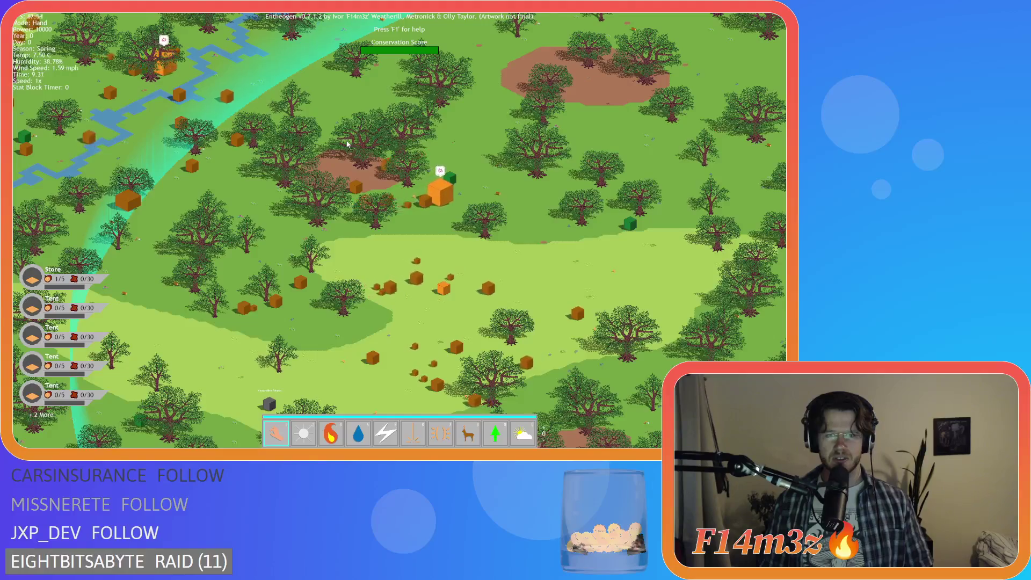
{"action": "scroll", "coordinate": [347, 144], "scroll_direction": "down", "scroll_amount": 5}
{"action": "scroll", "coordinate": [414, 265], "scroll_direction": "down", "scroll_amount": 2}
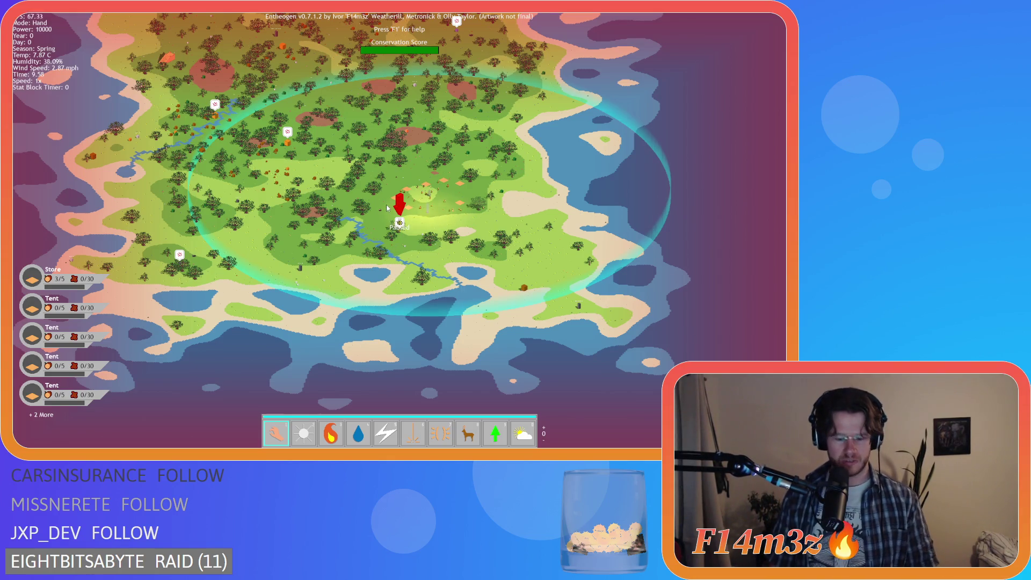
{"action": "scroll", "coordinate": [384, 199], "scroll_direction": "up", "scroll_amount": 5}
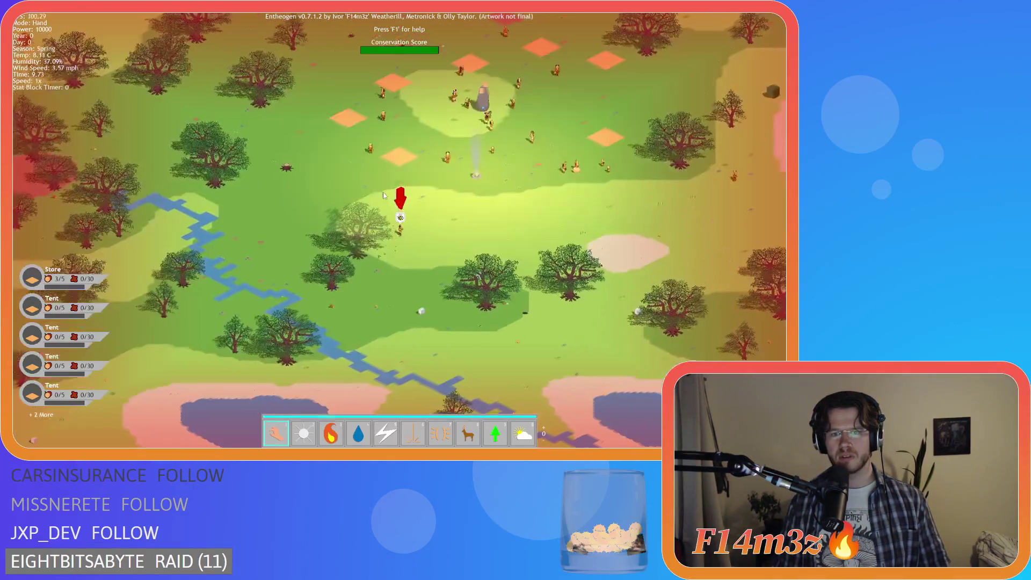
{"action": "scroll", "coordinate": [383, 196], "scroll_direction": "down", "scroll_amount": 10}
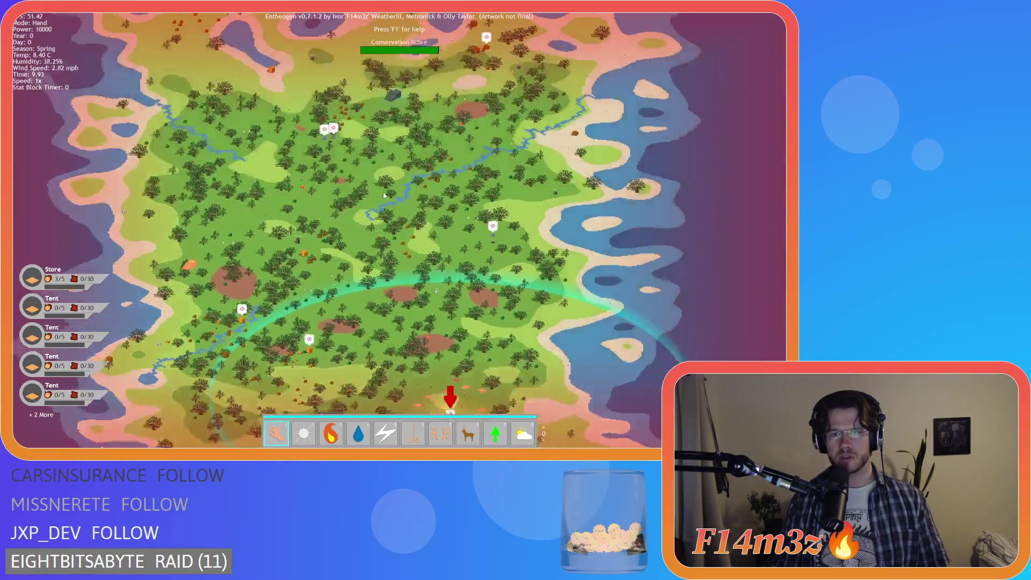
{"action": "scroll", "coordinate": [384, 195], "scroll_direction": "up", "scroll_amount": 5}
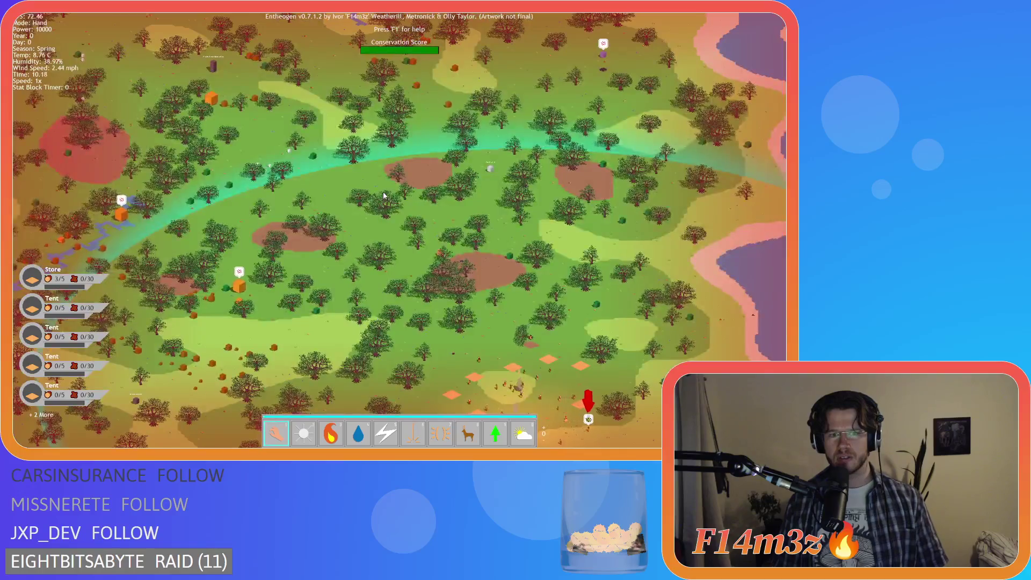
{"action": "scroll", "coordinate": [384, 196], "scroll_direction": "up", "scroll_amount": 5}
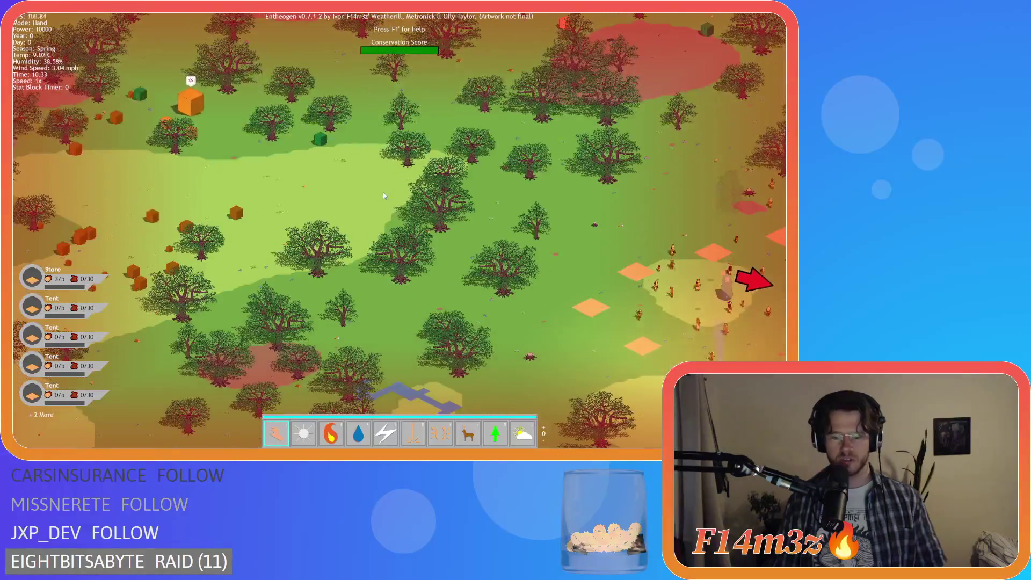
{"action": "key", "text": "s"}
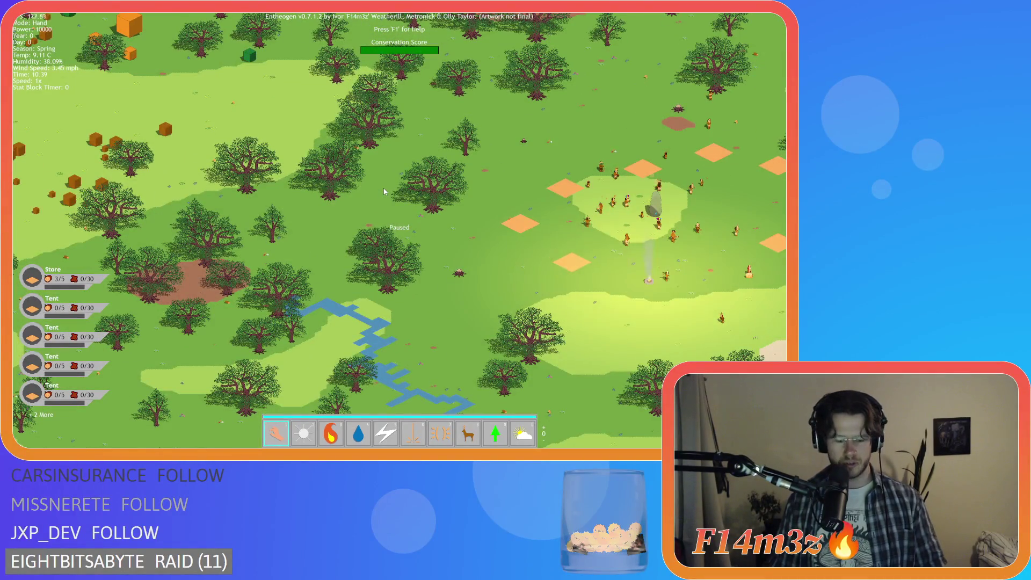
{"action": "key", "text": "Escape"}
- Confirm quitting the game and close all open editor windows
{"action": "key", "text": "y"}
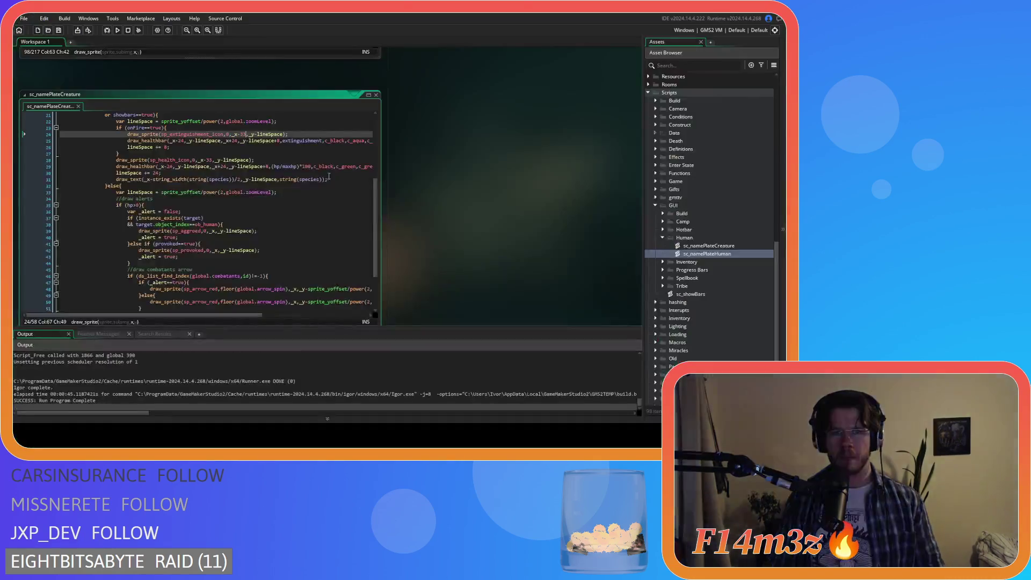
{"action": "right_click", "coordinate": [478, 170]}
{"action": "mouse_move", "coordinate": [507, 176]}
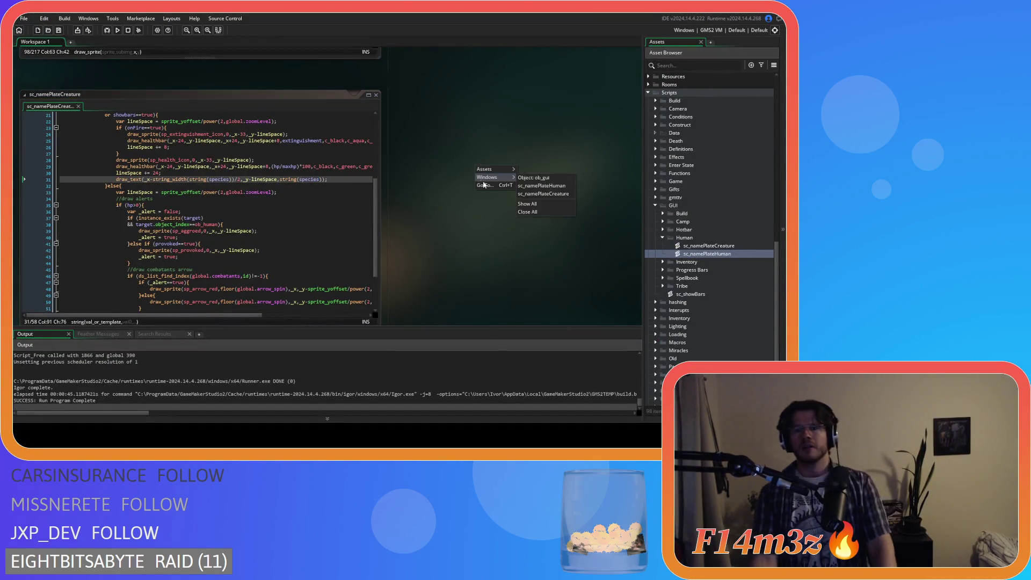
{"action": "left_click", "coordinate": [555, 213]}
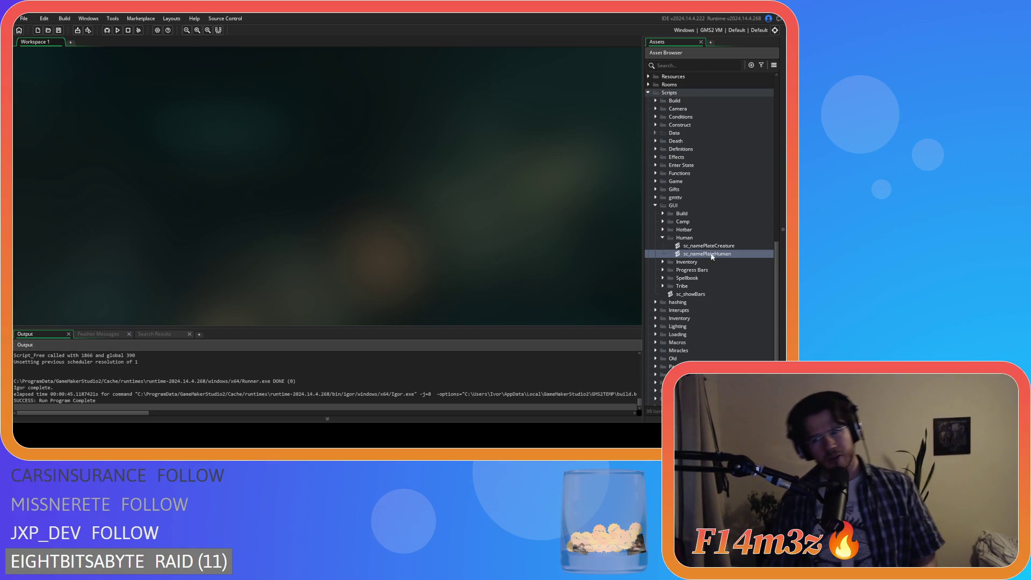
- Expand the Construct objects folder in the Asset Browser to reveal ob_shrine
{"action": "scroll", "coordinate": [688, 247], "scroll_direction": "up", "scroll_amount": 3}
{"action": "scroll", "coordinate": [687, 250], "scroll_direction": "down", "scroll_amount": 1}
{"action": "left_click", "coordinate": [690, 287]}
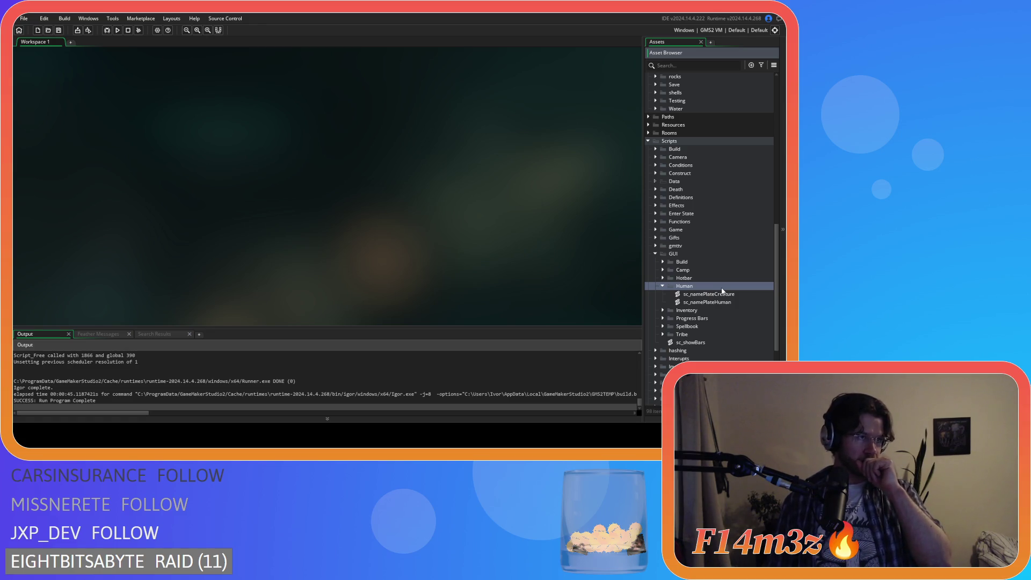
{"action": "scroll", "coordinate": [698, 244], "scroll_direction": "up", "scroll_amount": 15}
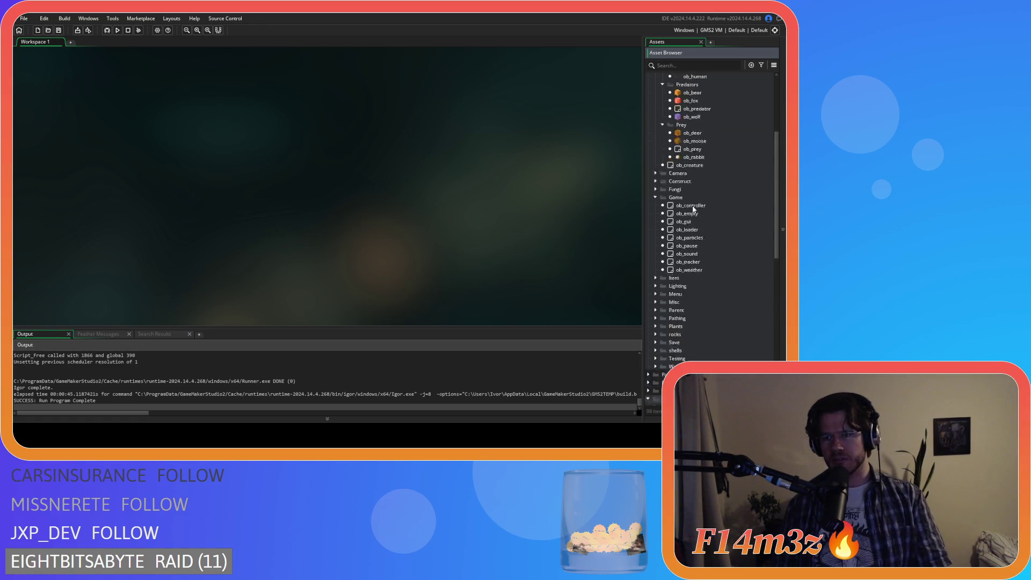
{"action": "left_click", "coordinate": [656, 264]}
{"action": "scroll", "coordinate": [698, 271], "scroll_direction": "down", "scroll_amount": 3}
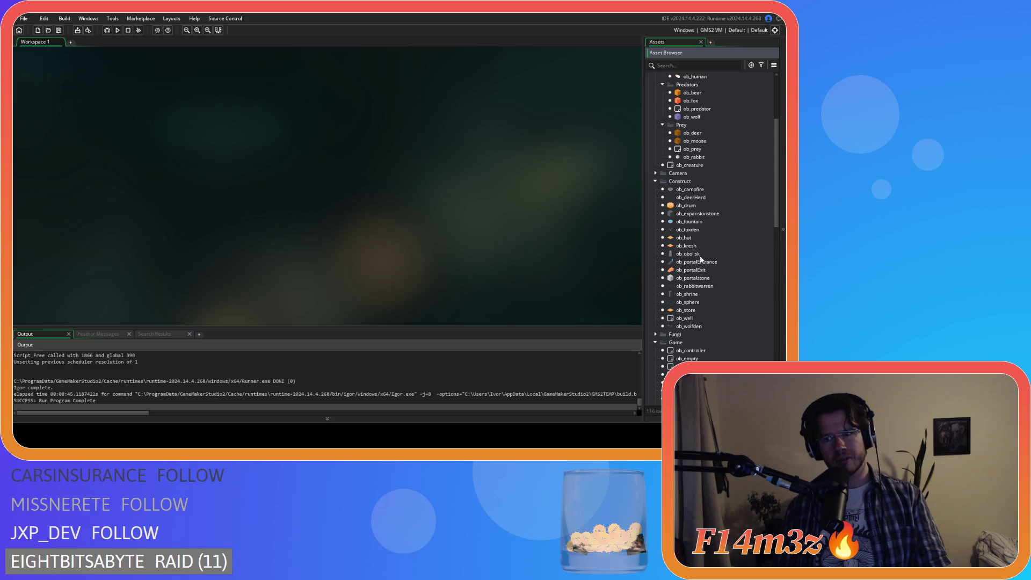
- Open the Draw End code of ob_shrine, then ob_portalstone, then ob_expansionstone
{"action": "double_click", "coordinate": [688, 294]}
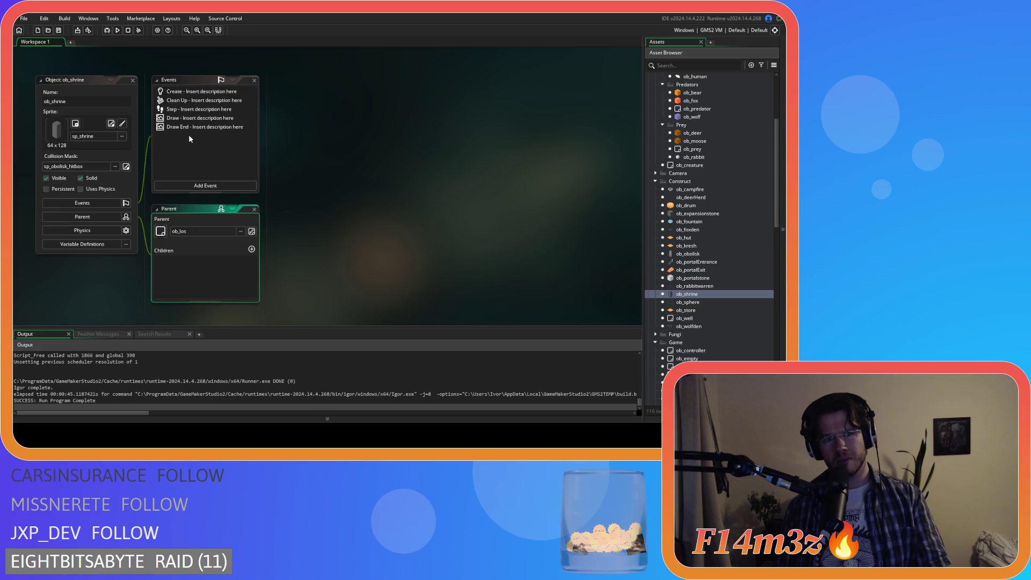
{"action": "left_click", "coordinate": [186, 127]}
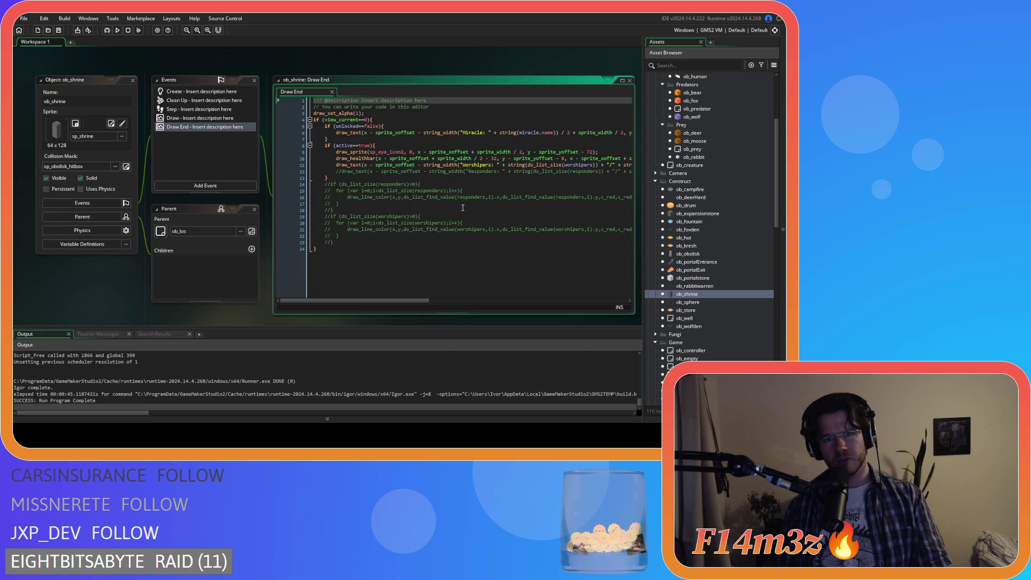
{"action": "double_click", "coordinate": [712, 278]}
{"action": "double_click", "coordinate": [210, 119]}
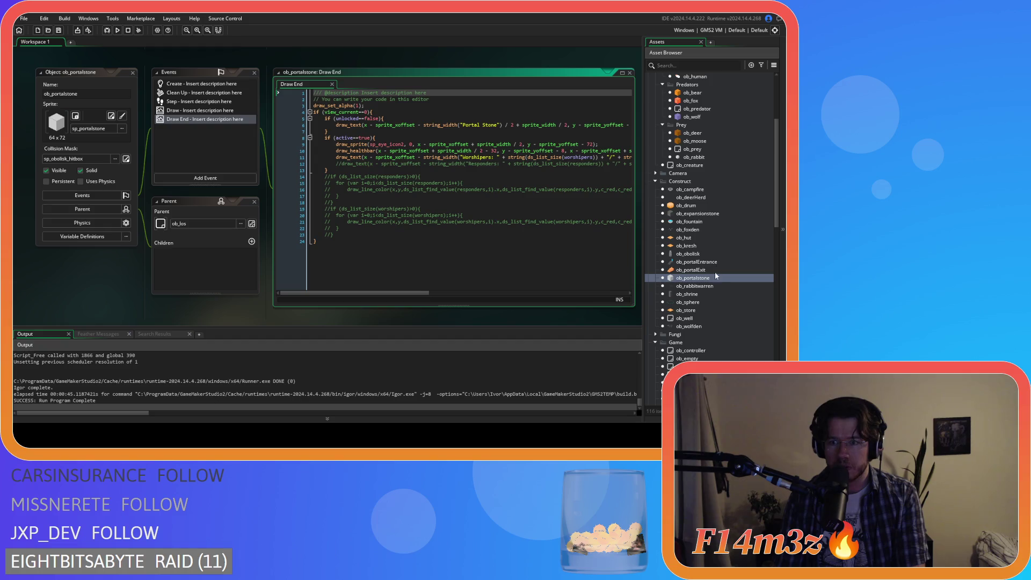
{"action": "double_click", "coordinate": [698, 213]}
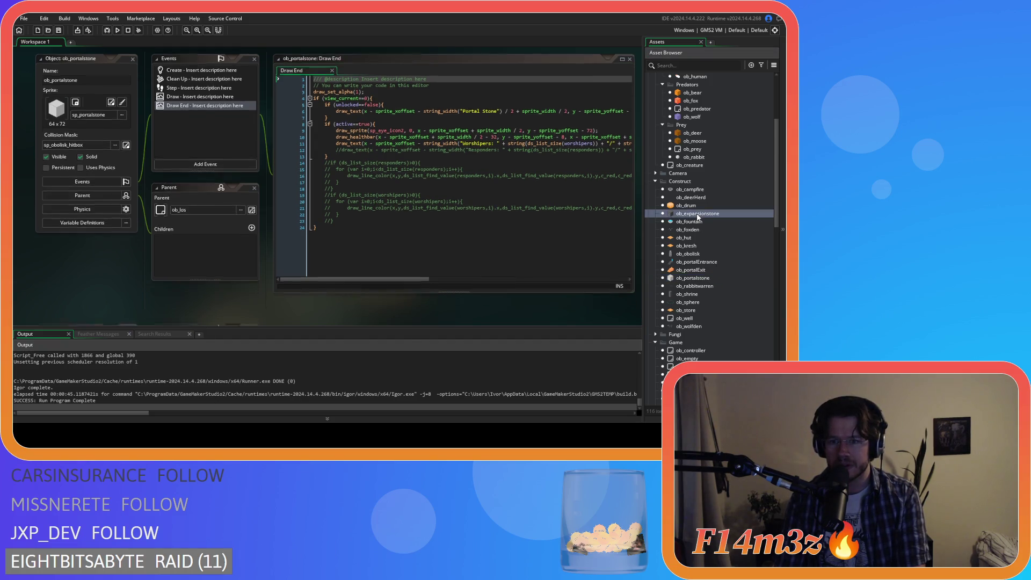
{"action": "double_click", "coordinate": [201, 119]}
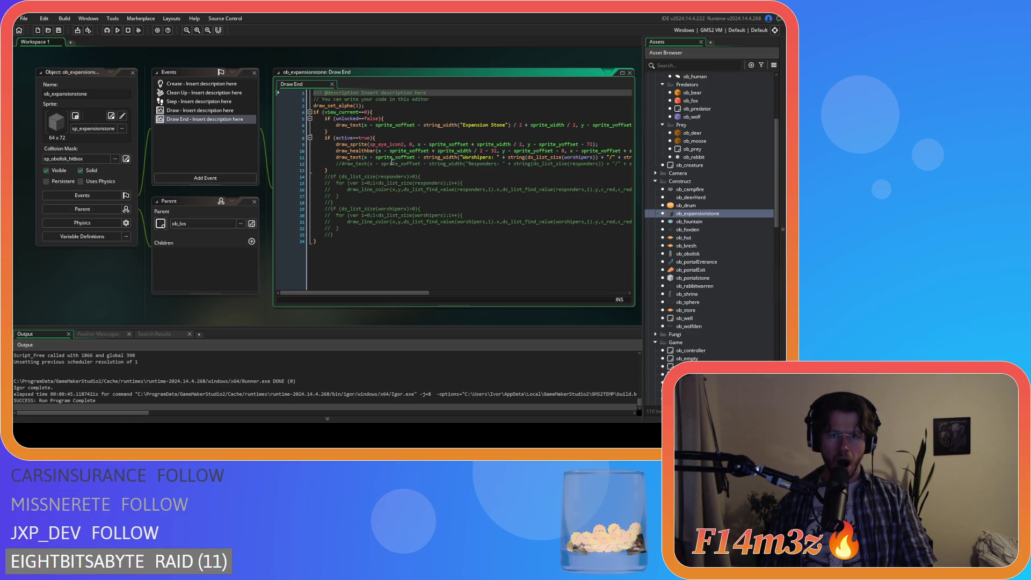
- Comment out line 4's view_current==0 check in ob_expansionstone's Draw End code with Ctrl+K
{"action": "left_click_drag", "start_coordinate": [314, 111], "coordinate": [378, 112]}
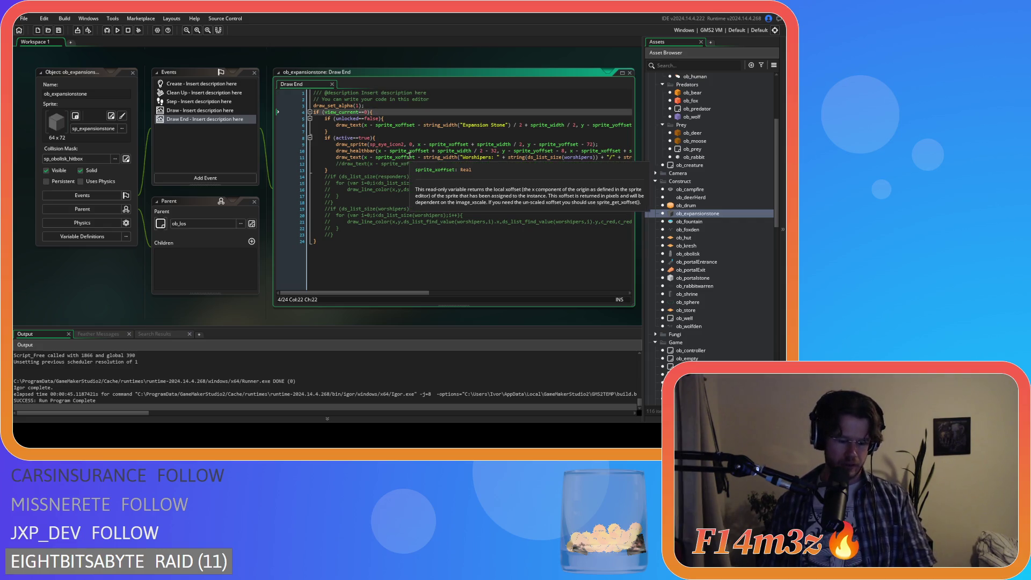
{"action": "key", "text": "ctrl+k"}
{"action": "left_click", "coordinate": [340, 250]}
{"action": "key", "text": "ctrl+k"}
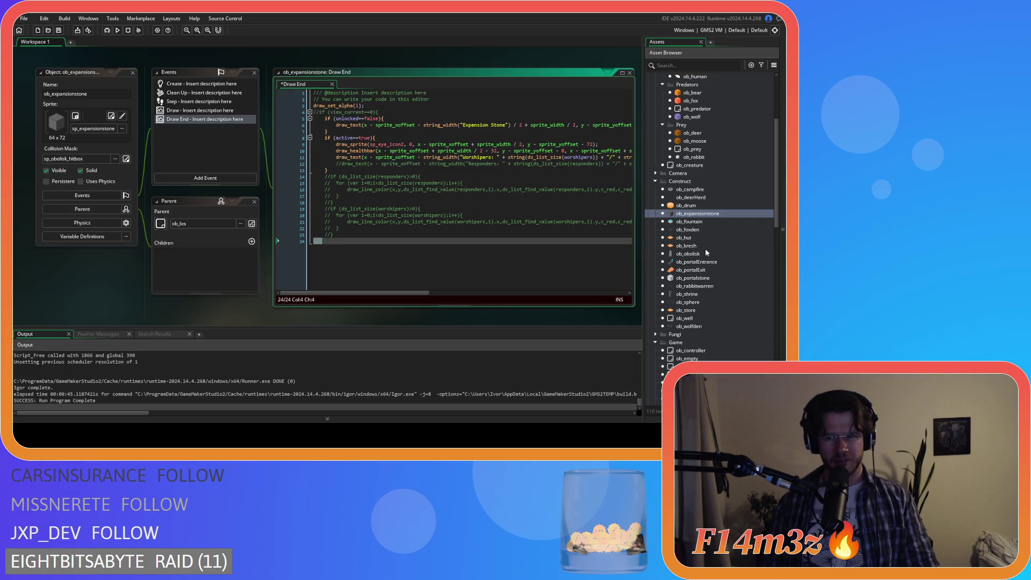
{"action": "scroll", "coordinate": [225, 224], "scroll_direction": "up", "scroll_amount": 5}
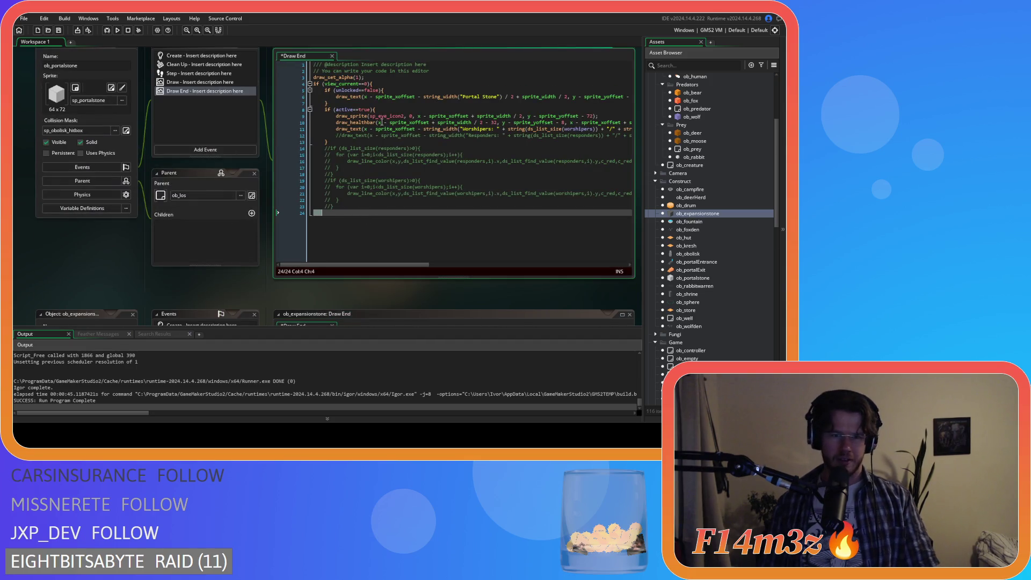
{"action": "scroll", "coordinate": [344, 208], "scroll_direction": "up", "scroll_amount": 5}
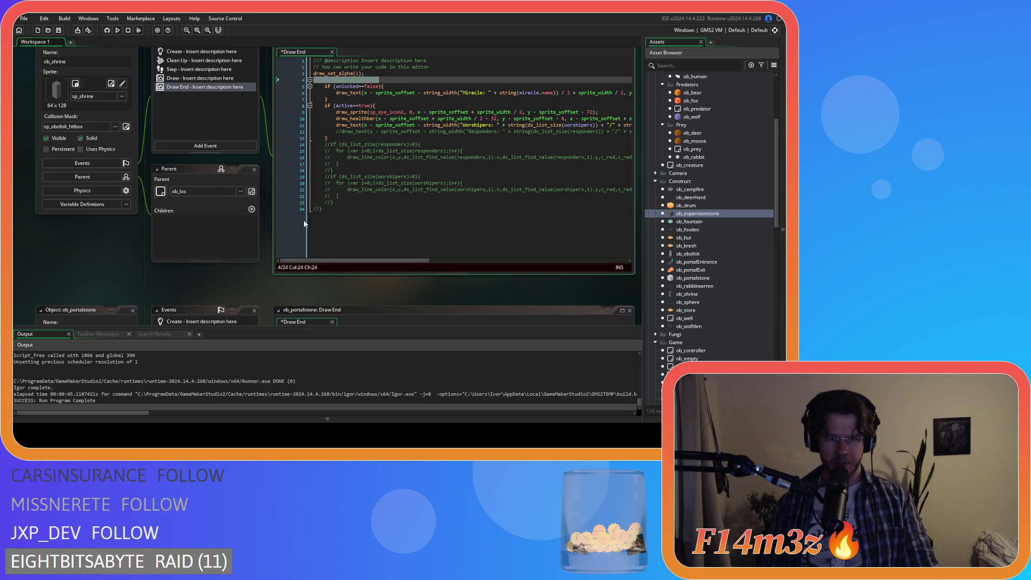
{"action": "scroll", "coordinate": [307, 228], "scroll_direction": "up", "scroll_amount": 5}
{"action": "scroll", "coordinate": [308, 227], "scroll_direction": "down", "scroll_amount": 5}
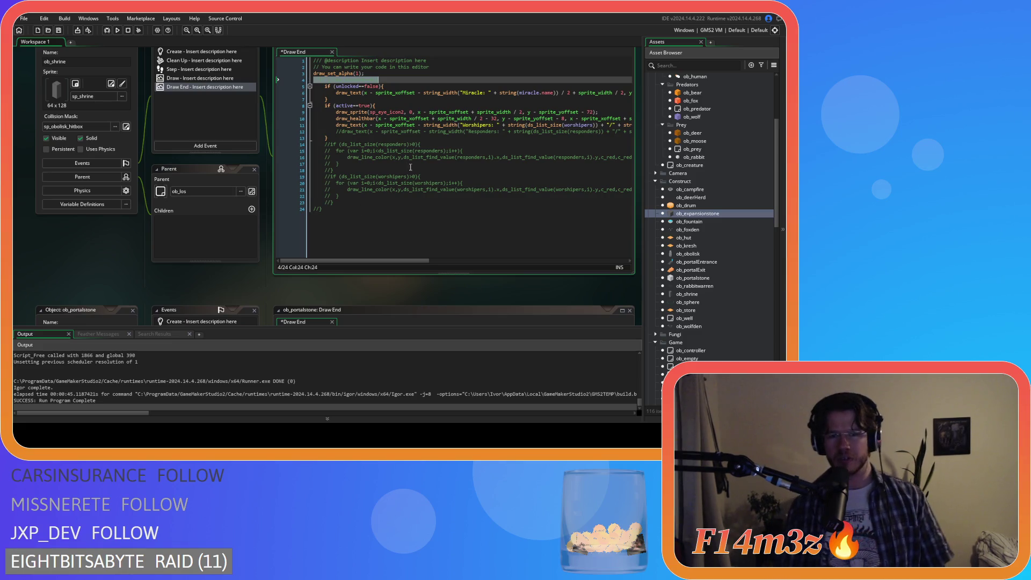
{"action": "left_click", "coordinate": [382, 225]}
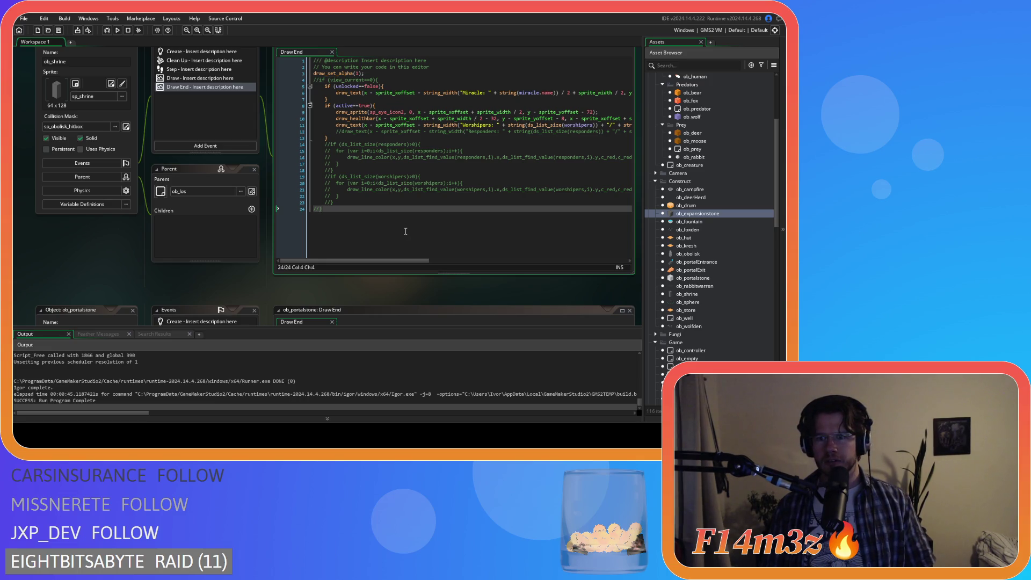
{"action": "scroll", "coordinate": [693, 268], "scroll_direction": "down", "scroll_amount": 10}
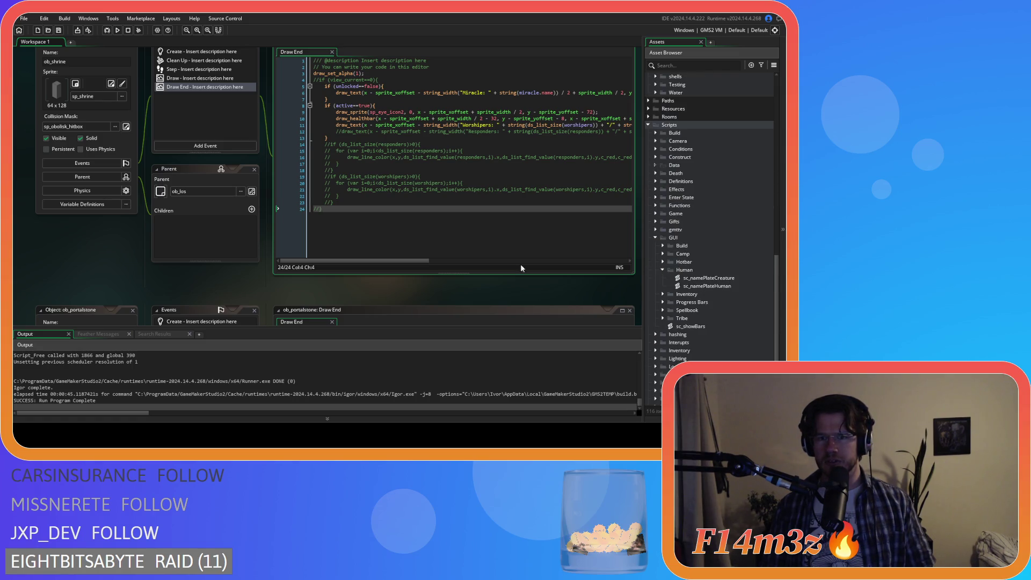
{"action": "scroll", "coordinate": [224, 221], "scroll_direction": "down", "scroll_amount": 5}
{"action": "scroll", "coordinate": [246, 226], "scroll_direction": "down", "scroll_amount": 5}
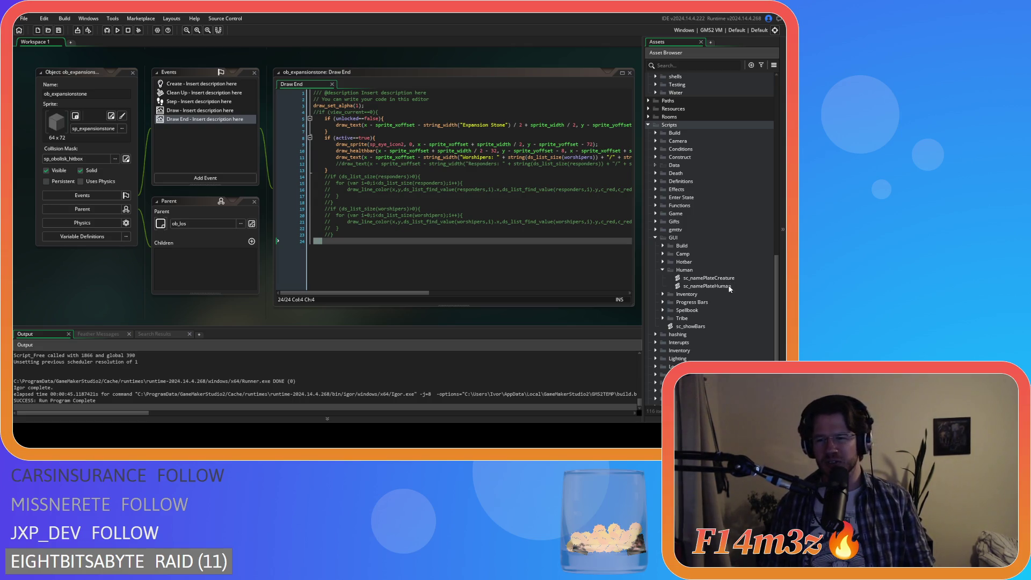
{"action": "left_click", "coordinate": [488, 197]}
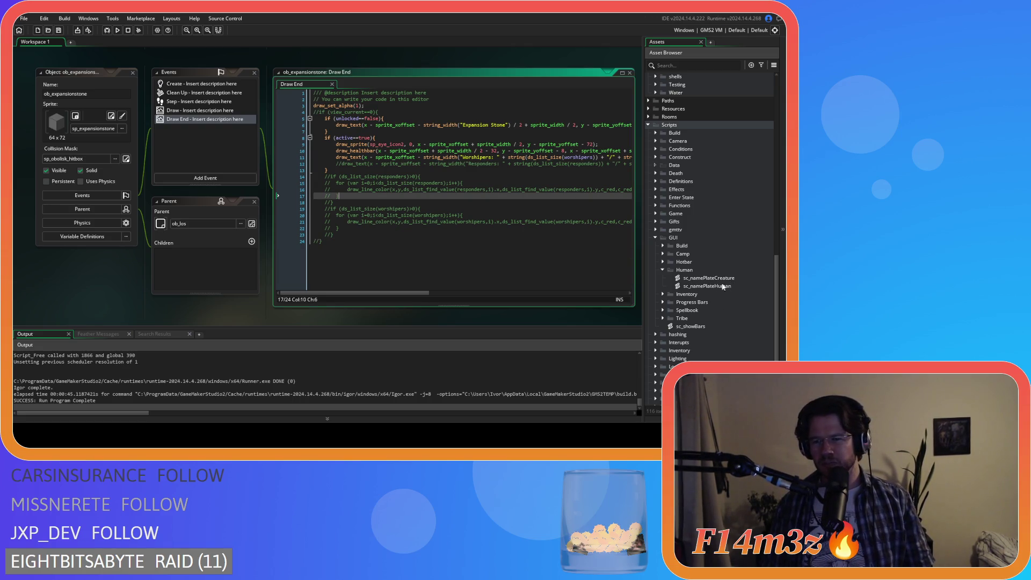
- Paste sc_namePlateHuman's draw_set_font and colour lines at the top of ob_expansionstone's Draw End
{"action": "left_click", "coordinate": [618, 235]}
{"action": "scroll", "coordinate": [636, 249], "scroll_direction": "up", "scroll_amount": 1}
{"action": "scroll", "coordinate": [263, 225], "scroll_direction": "up", "scroll_amount": 3}
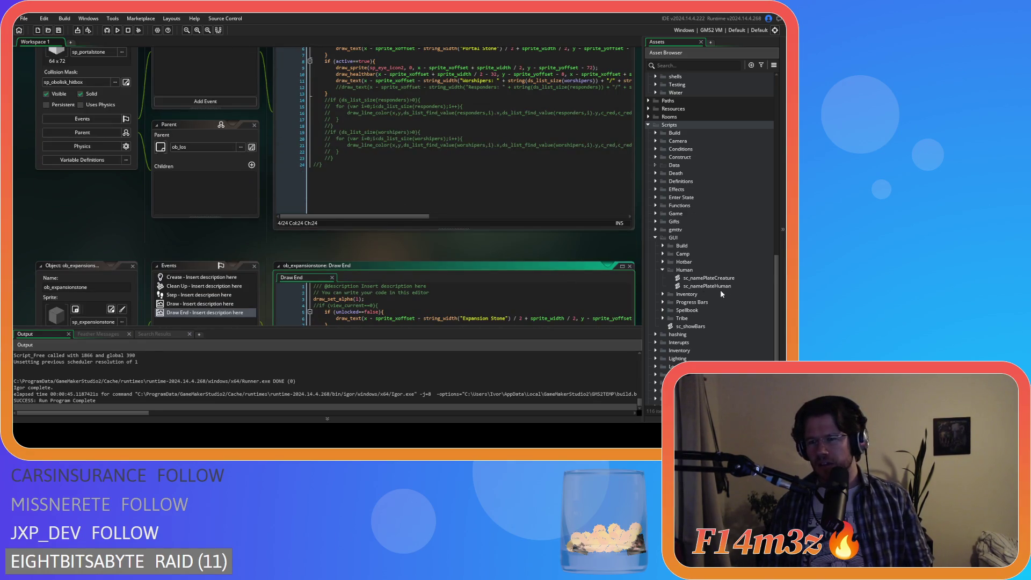
{"action": "left_click", "coordinate": [720, 287]}
{"action": "double_click", "coordinate": [722, 288]}
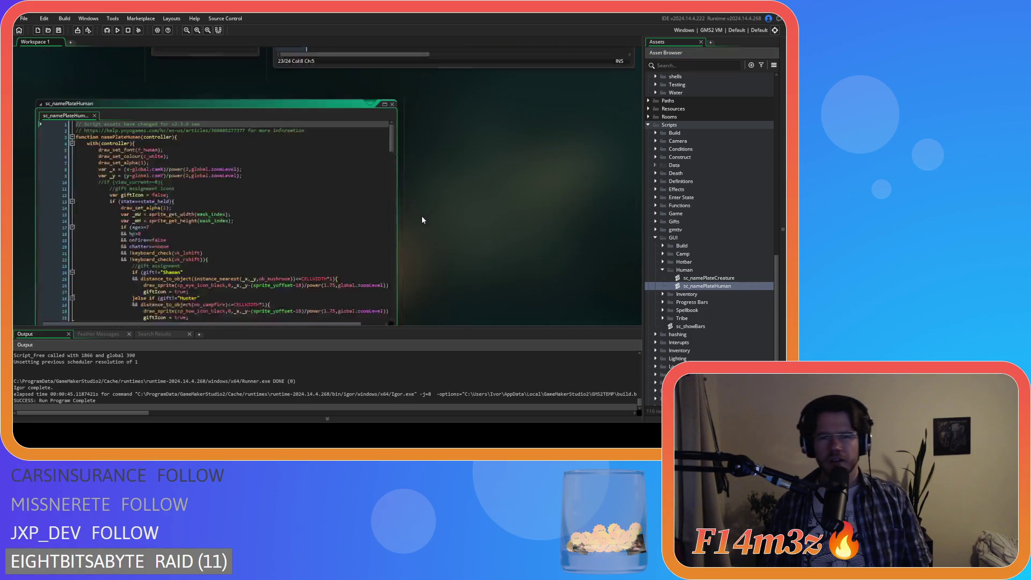
{"action": "left_click_drag", "start_coordinate": [98, 113], "coordinate": [134, 124]}
{"action": "key", "text": "ctrl+c"}
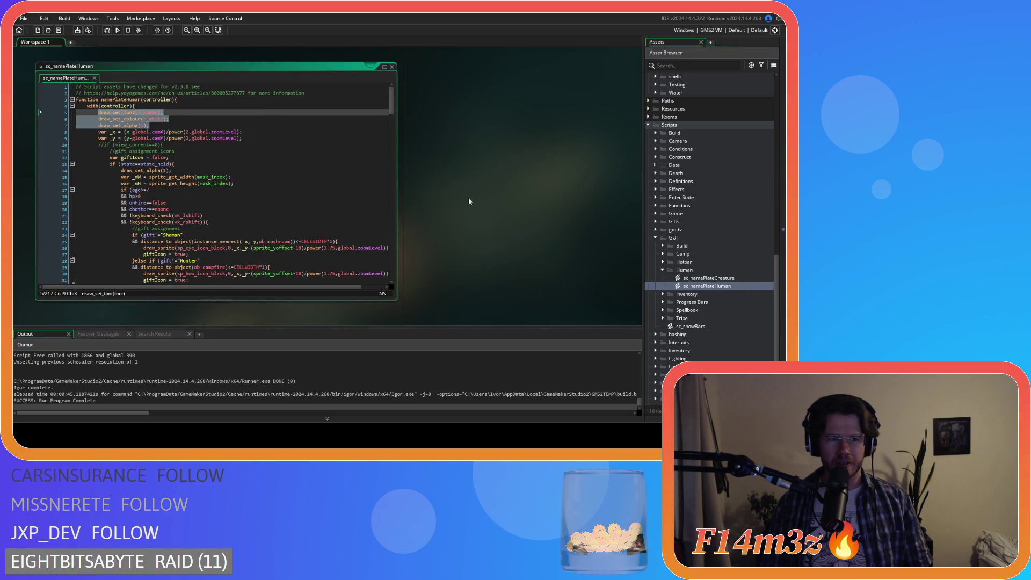
{"action": "scroll", "coordinate": [472, 200], "scroll_direction": "down", "scroll_amount": 5}
{"action": "triple_click", "coordinate": [370, 145]}
{"action": "key", "text": "ctrl+v"}
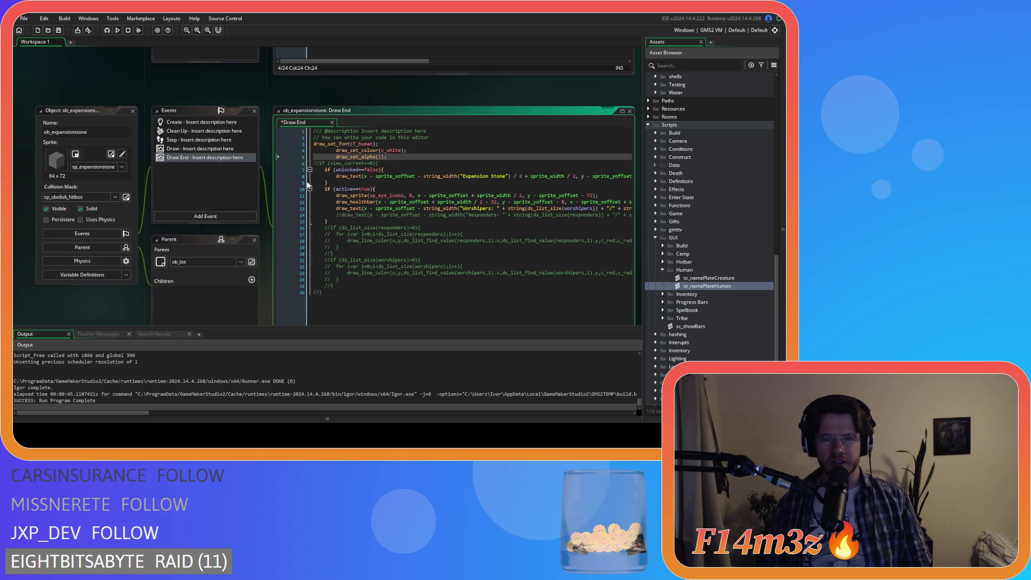
- Paste the same font and colour setup lines into the portal stone and shrine Draw End code
{"action": "mouse_move", "coordinate": [387, 157]}
{"action": "left_mouse_down"}
{"action": "mouse_move", "coordinate": [288, 157]}
{"action": "mouse_move", "coordinate": [290, 146]}
{"action": "left_mouse_up"}
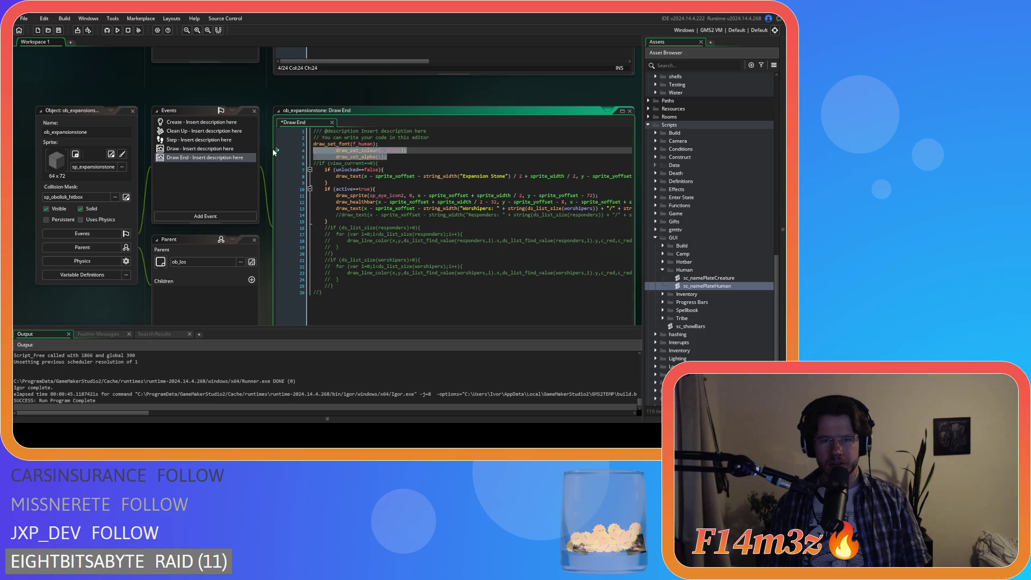
{"action": "scroll", "coordinate": [286, 140], "scroll_direction": "down", "scroll_amount": 5}
{"action": "left_click", "coordinate": [377, 164]}
{"action": "scroll", "coordinate": [281, 166], "scroll_direction": "up", "scroll_amount": 3}
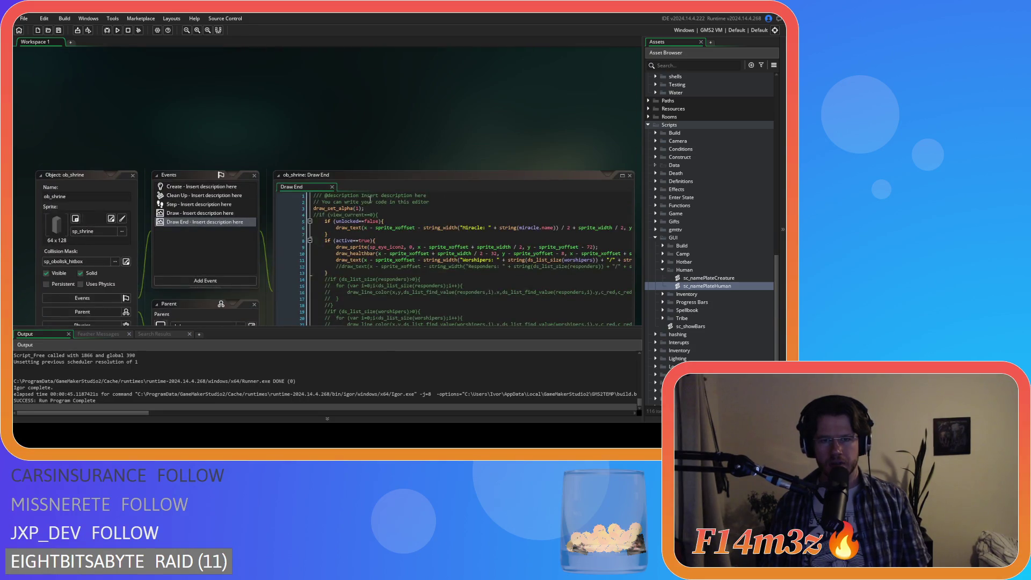
{"action": "left_click", "coordinate": [371, 209]}
{"action": "key", "text": "ctrl+v"}
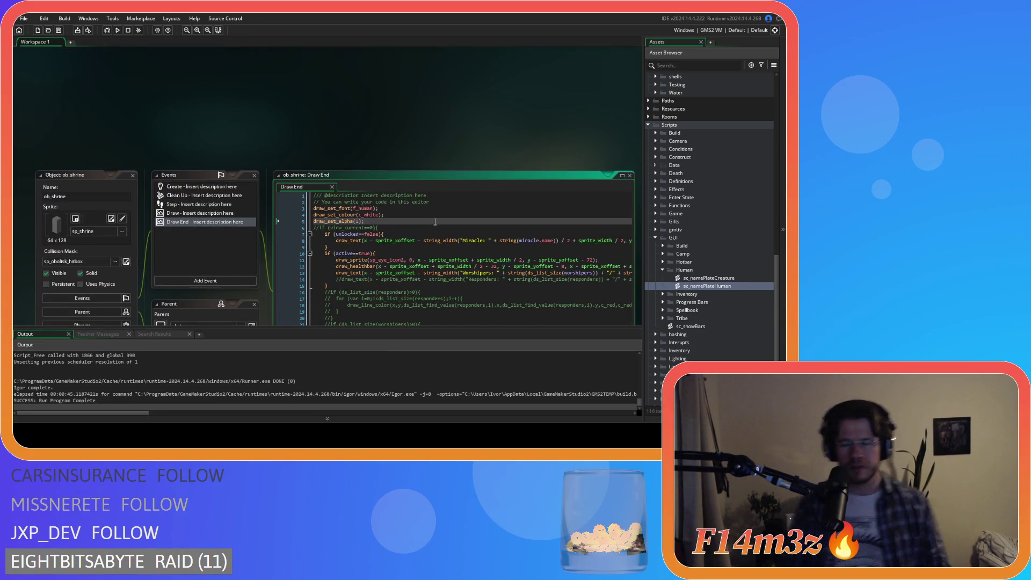
{"action": "scroll", "coordinate": [405, 218], "scroll_direction": "down", "scroll_amount": 2}
{"action": "scroll", "coordinate": [266, 256], "scroll_direction": "up", "scroll_amount": 3}
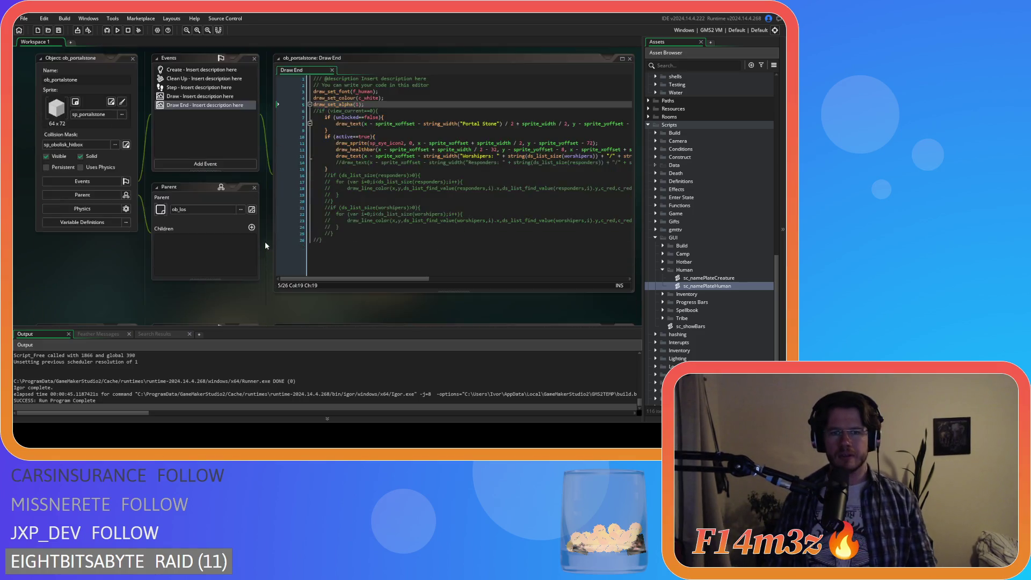
{"action": "left_click", "coordinate": [381, 243]}
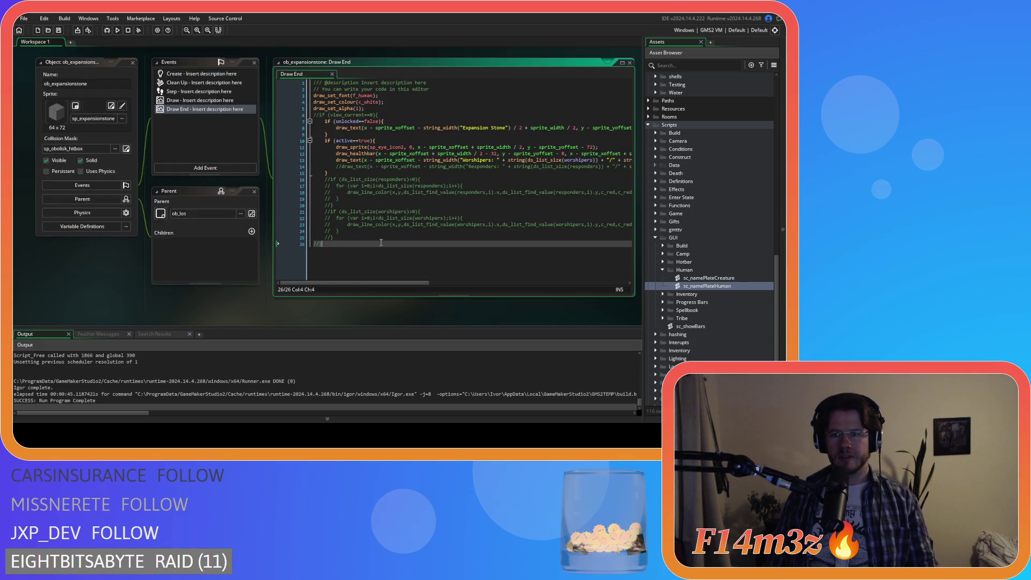
{"action": "left_click", "coordinate": [663, 270]}
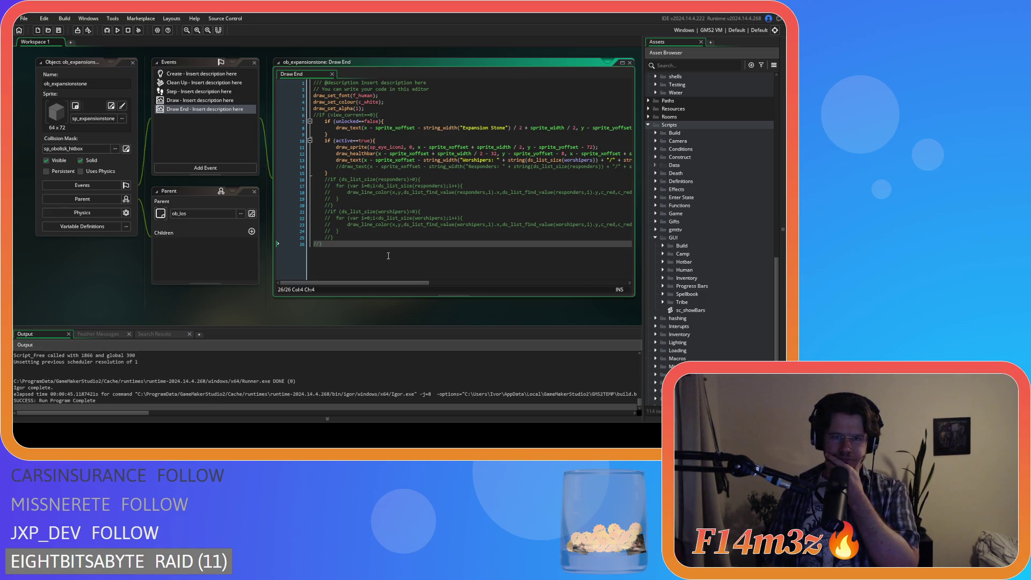
- Select the Human folder under Scripts > GUI and start renaming it with F2
{"action": "left_click", "coordinate": [371, 191]}
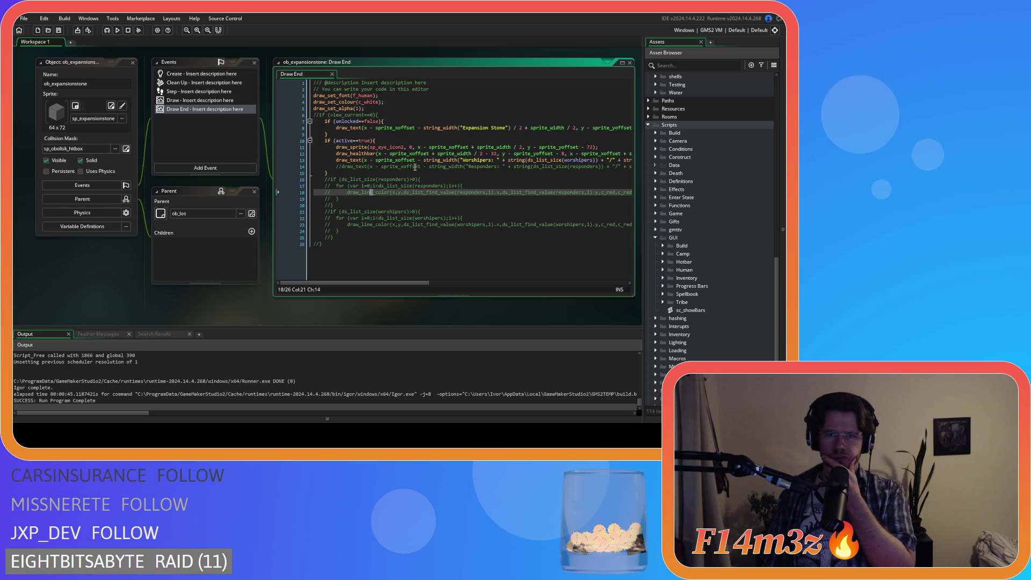
{"action": "scroll", "coordinate": [256, 244], "scroll_direction": "up", "scroll_amount": 4}
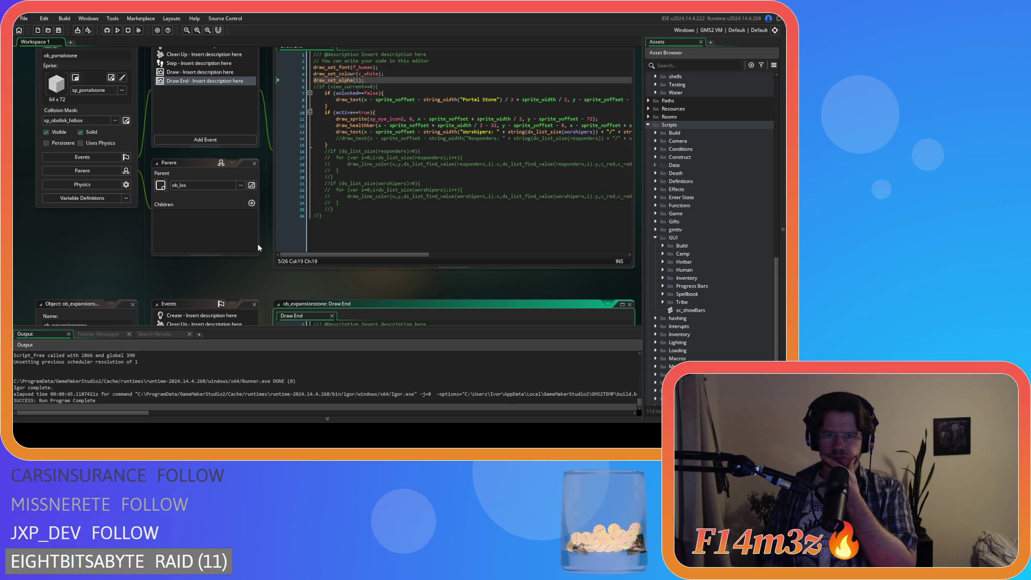
{"action": "scroll", "coordinate": [256, 243], "scroll_direction": "down", "scroll_amount": 3}
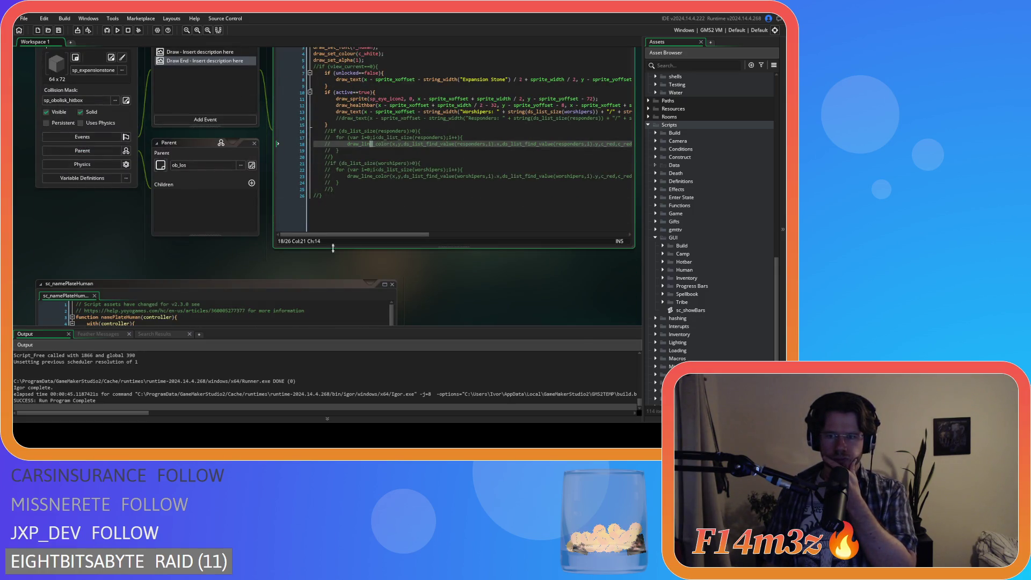
{"action": "scroll", "coordinate": [647, 275], "scroll_direction": "down", "scroll_amount": 2}
{"action": "scroll", "coordinate": [634, 276], "scroll_direction": "down", "scroll_amount": 5}
{"action": "scroll", "coordinate": [723, 267], "scroll_direction": "down", "scroll_amount": 2}
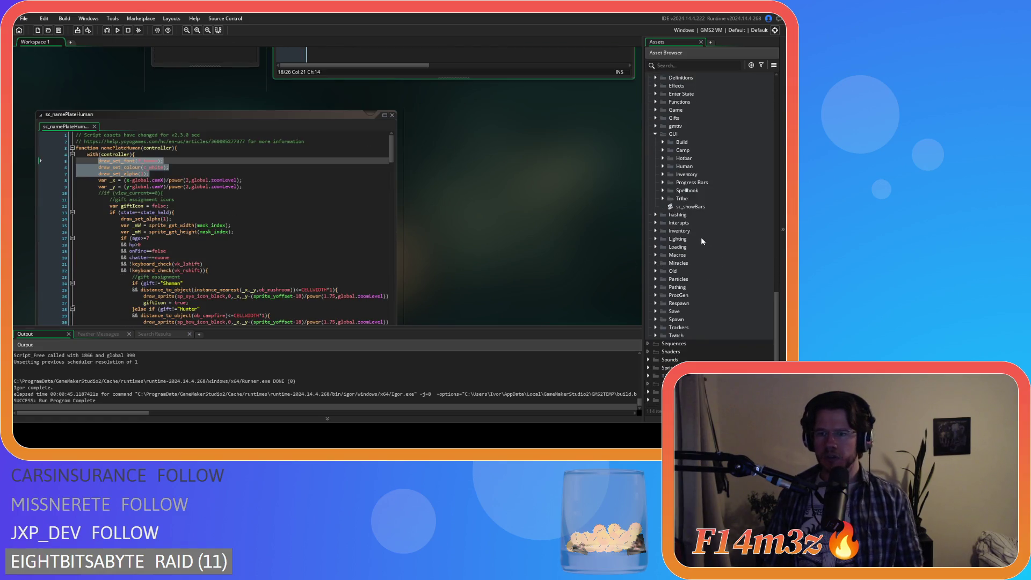
{"action": "scroll", "coordinate": [701, 241], "scroll_direction": "up", "scroll_amount": 5}
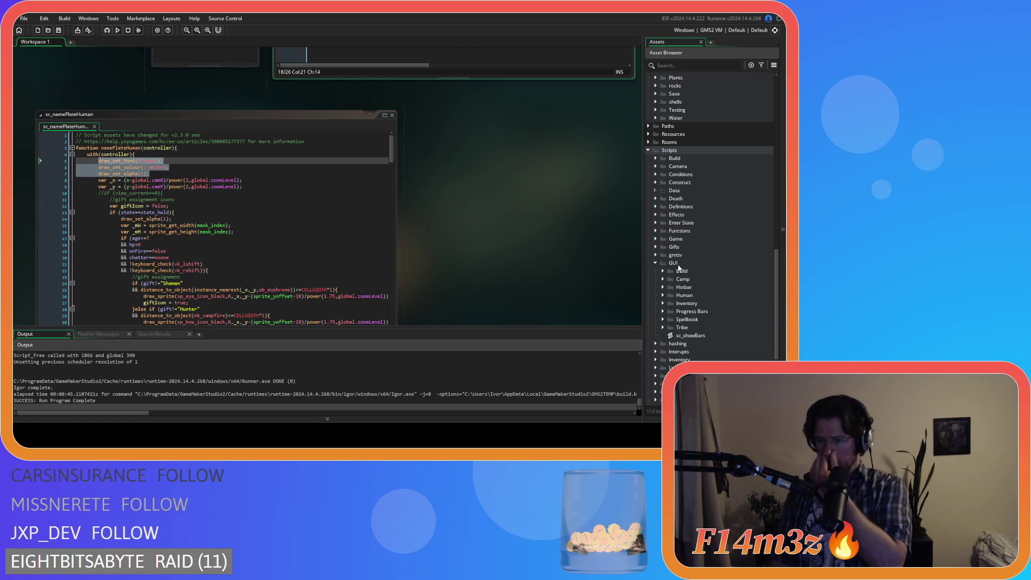
{"action": "left_click", "coordinate": [664, 296]}
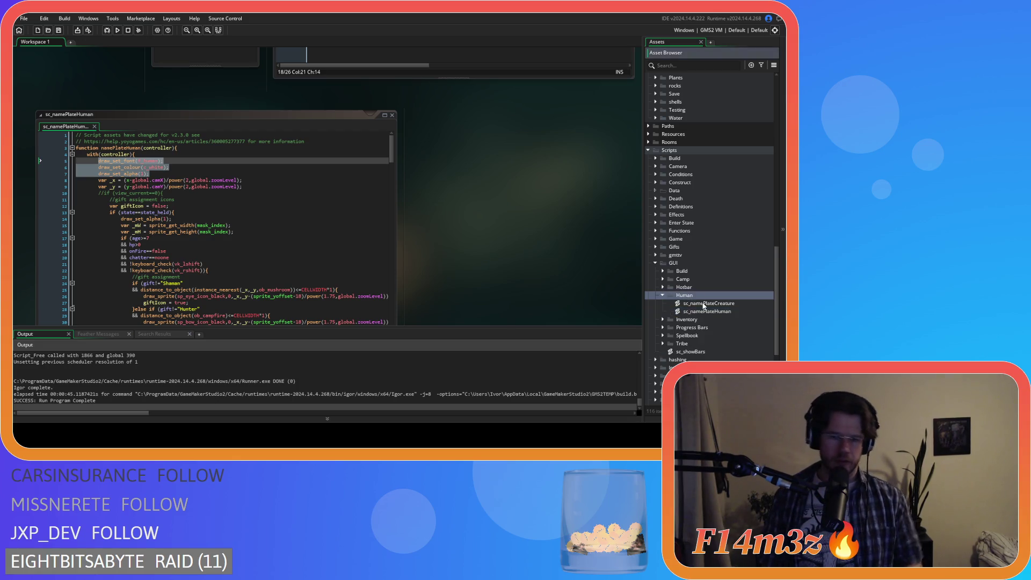
{"action": "key", "text": "F2"}
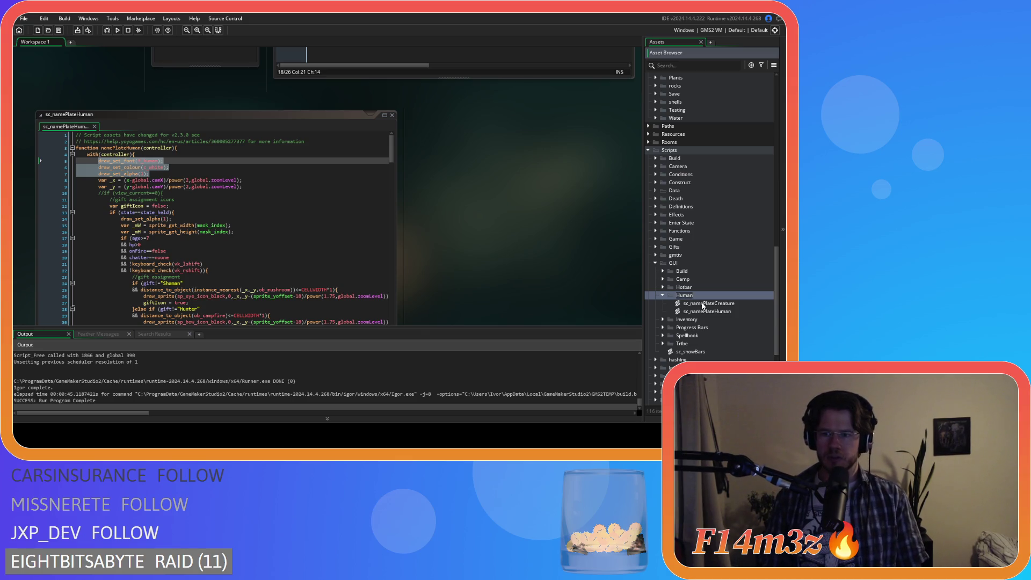
- Name the folder 'Name Plates', then duplicate sc_namePlateHuman and start renaming the copy
{"action": "type", "text": "Name Plates"}
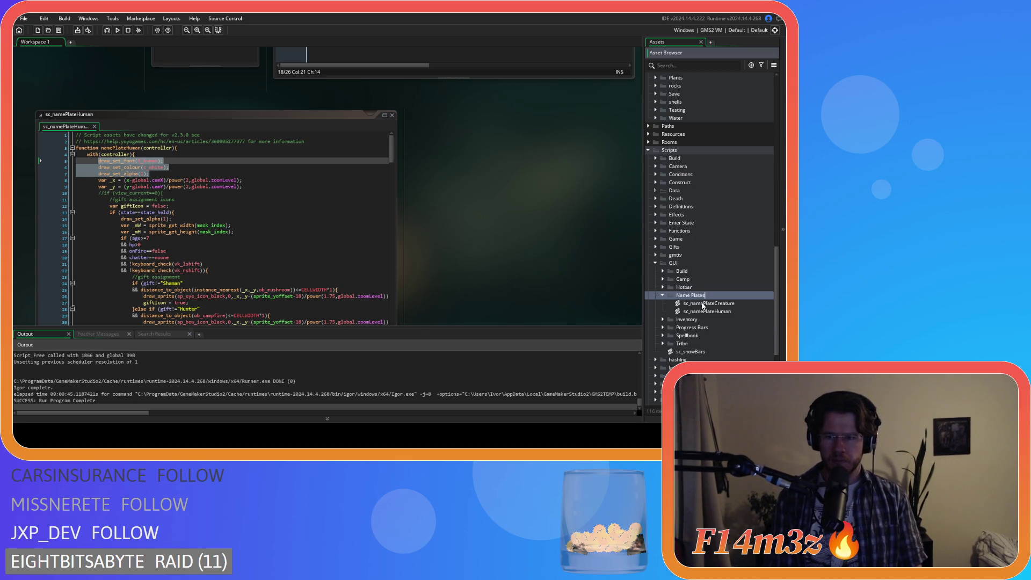
{"action": "key", "text": "Return"}
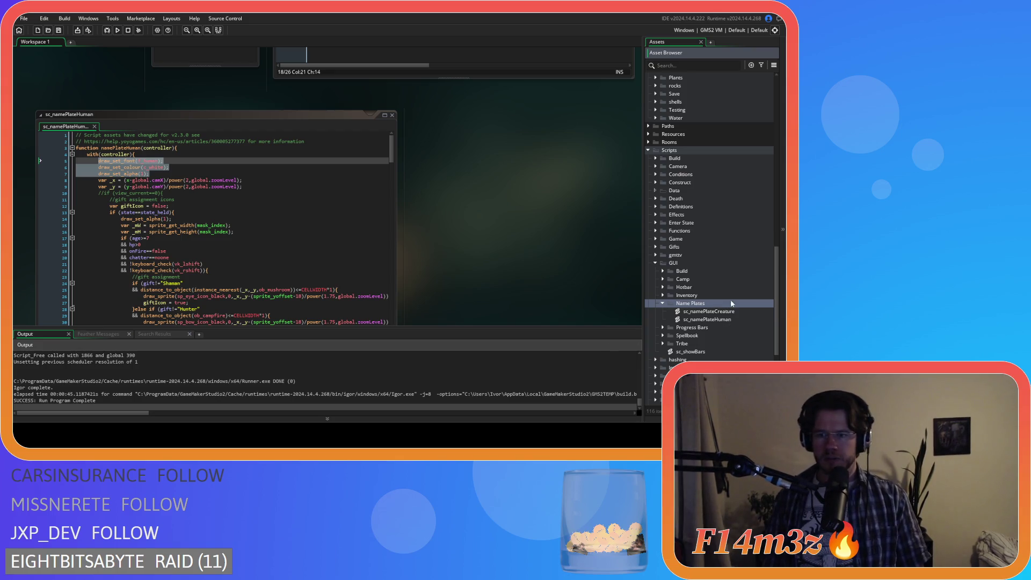
{"action": "left_click", "coordinate": [701, 321]}
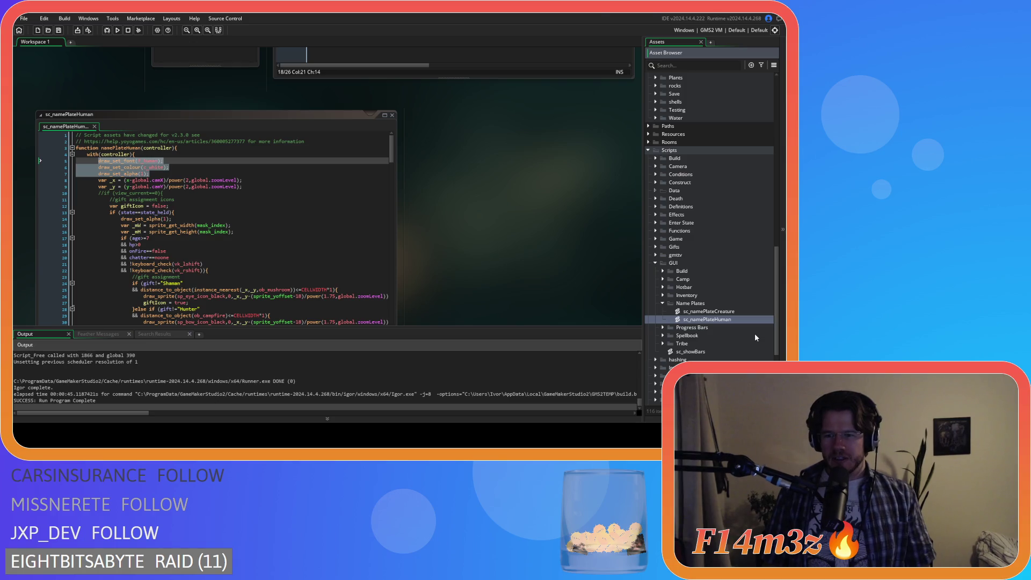
{"action": "key", "text": "ctrl+d"}
{"action": "key", "text": "BackSpace"}
{"action": "key", "text": "BackSpace"}
{"action": "key", "text": "BackSpace"}
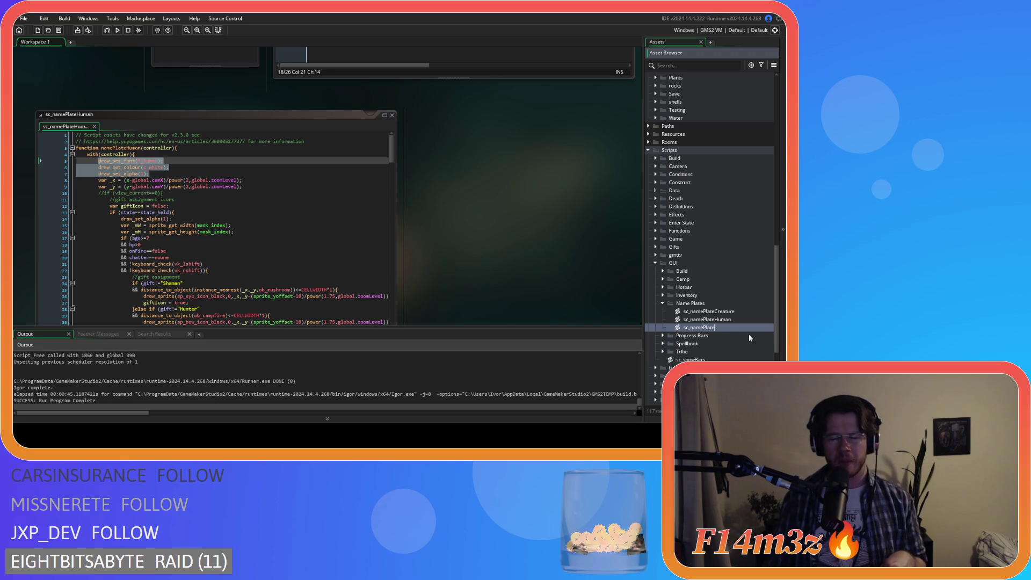
{"action": "key", "text": "F2"}
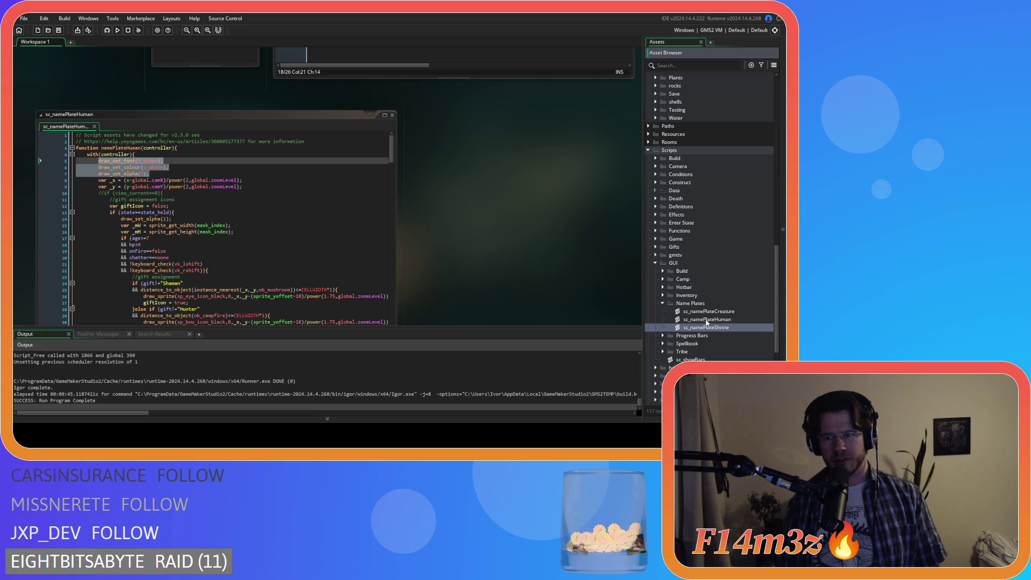
- Open sc_namePlateShrine, change its line 3 function name to namePlateShrine, and save
{"action": "double_click", "coordinate": [728, 327]}
{"action": "left_click", "coordinate": [140, 100]}
{"action": "key", "text": "BackSpace"}
{"action": "key", "text": "BackSpace"}
{"action": "key", "text": "BackSpace"}
{"action": "type", "text": "Shrine"}
{"action": "left_click", "coordinate": [185, 132]}
{"action": "key", "text": "ctrl+s"}
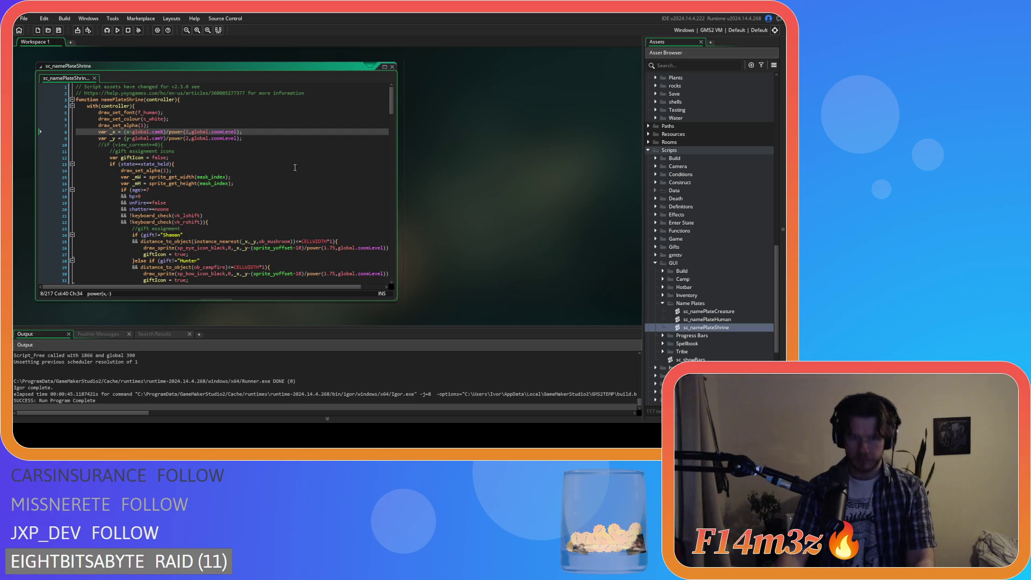
- Copy lines 3–26 of ob_expansionstone's Draw End drawing code
{"action": "scroll", "coordinate": [465, 214], "scroll_direction": "up", "scroll_amount": 3}
{"action": "scroll", "coordinate": [475, 234], "scroll_direction": "down", "scroll_amount": 3}
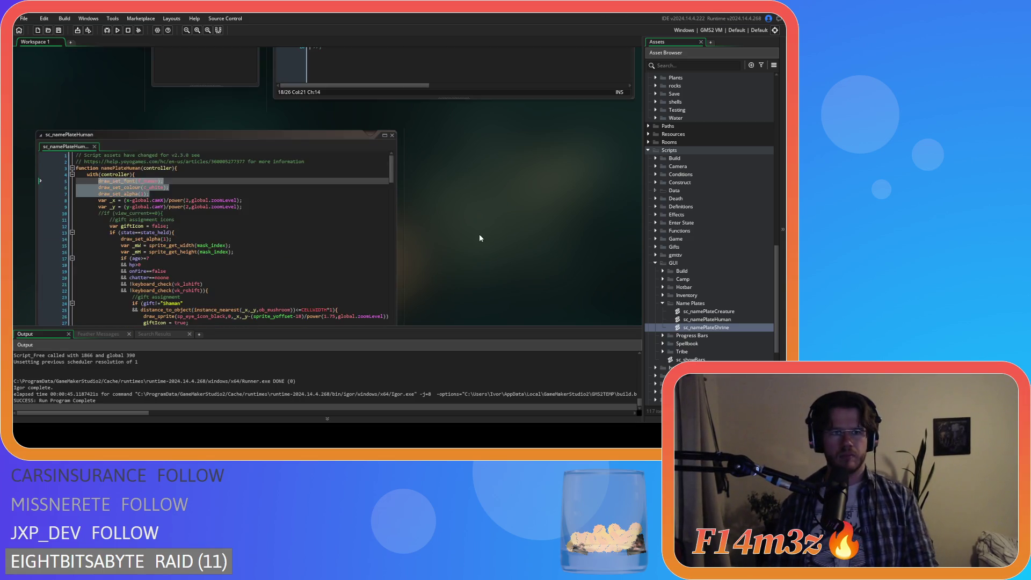
{"action": "scroll", "coordinate": [475, 234], "scroll_direction": "up", "scroll_amount": 10}
{"action": "scroll", "coordinate": [165, 296], "scroll_direction": "down", "scroll_amount": 2}
{"action": "scroll", "coordinate": [185, 289], "scroll_direction": "up", "scroll_amount": 6}
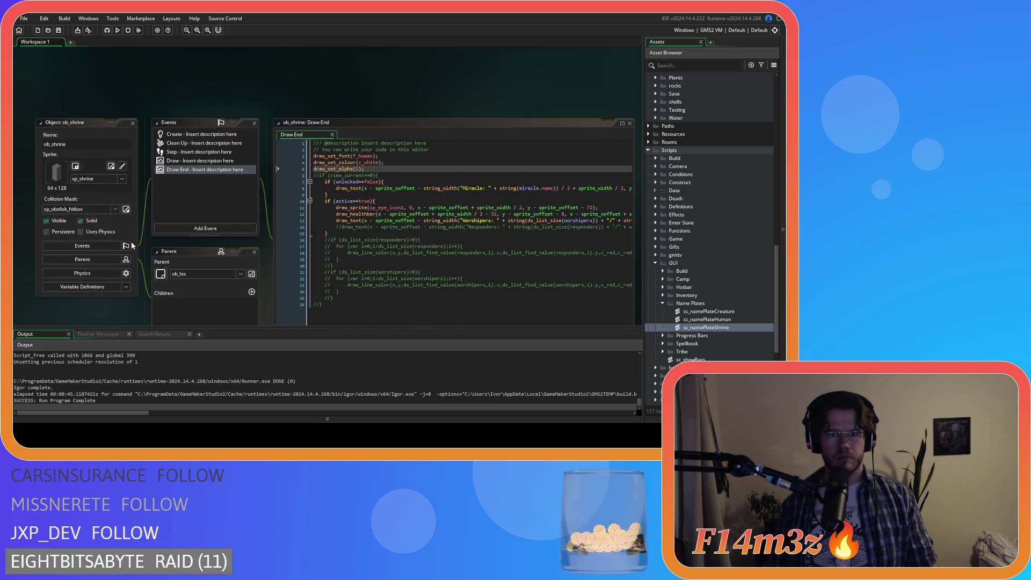
{"action": "scroll", "coordinate": [134, 231], "scroll_direction": "up", "scroll_amount": 1}
{"action": "scroll", "coordinate": [128, 243], "scroll_direction": "down", "scroll_amount": 4}
{"action": "scroll", "coordinate": [130, 252], "scroll_direction": "down", "scroll_amount": 3}
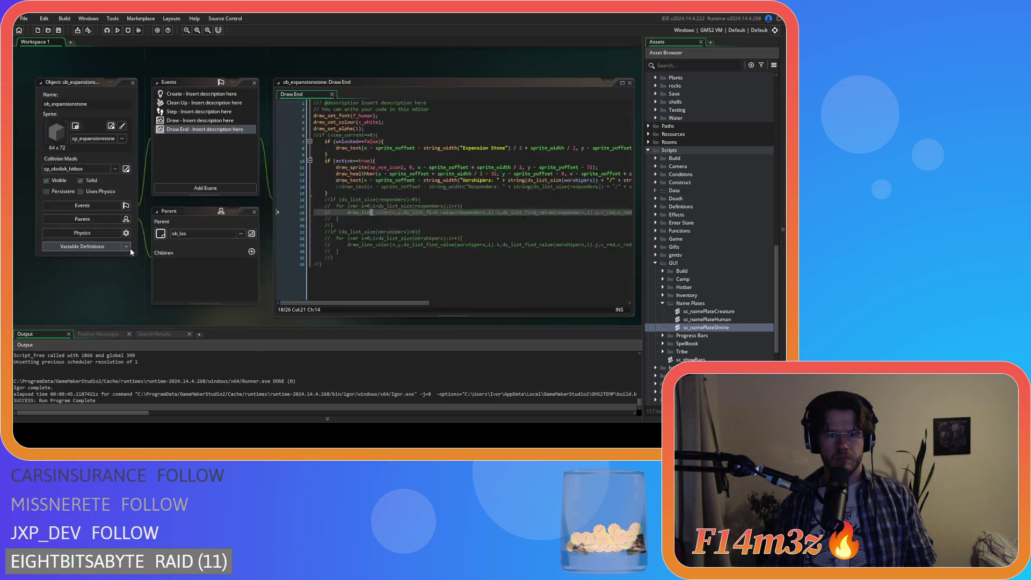
{"action": "mouse_move", "coordinate": [417, 284]}
{"action": "left_mouse_down"}
{"action": "mouse_move", "coordinate": [279, 202]}
{"action": "mouse_move", "coordinate": [258, 115]}
{"action": "left_mouse_up"}
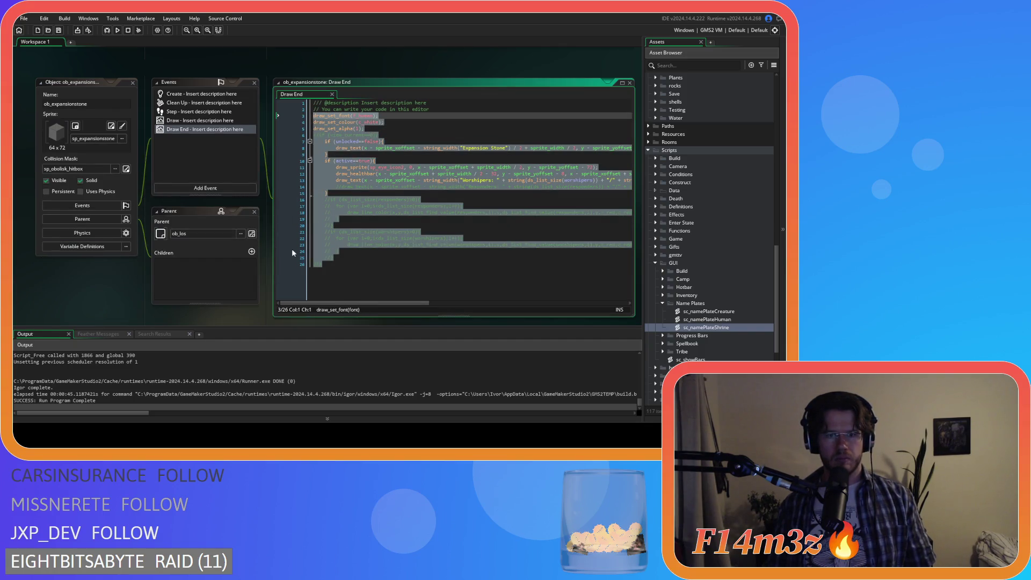
{"action": "key", "text": "ctrl+Tab"}
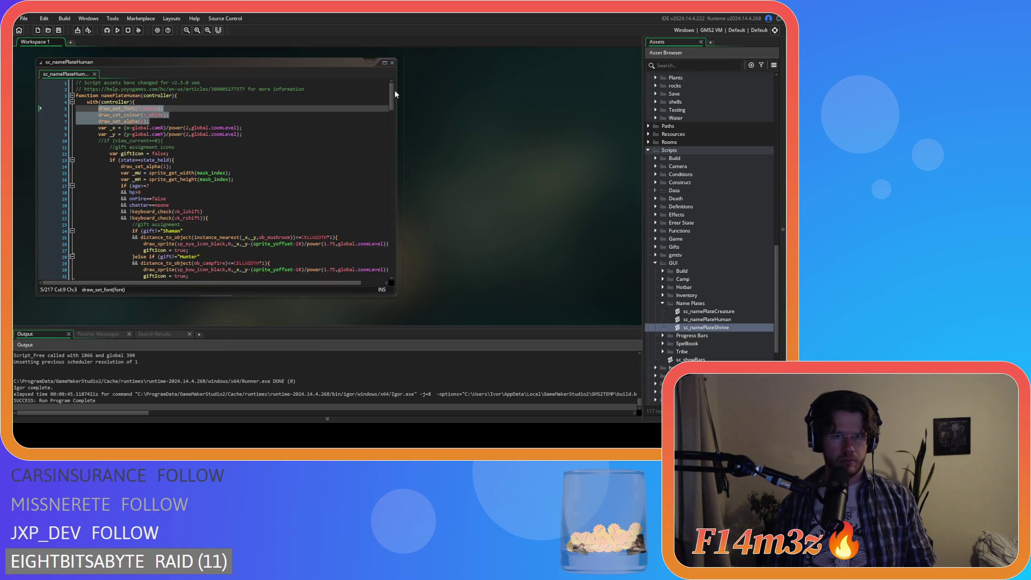
- Paste it over sc_namePlateHuman's body from line 5, indent it one level, and save
{"action": "left_click_drag", "start_coordinate": [391, 90], "coordinate": [381, 265]}
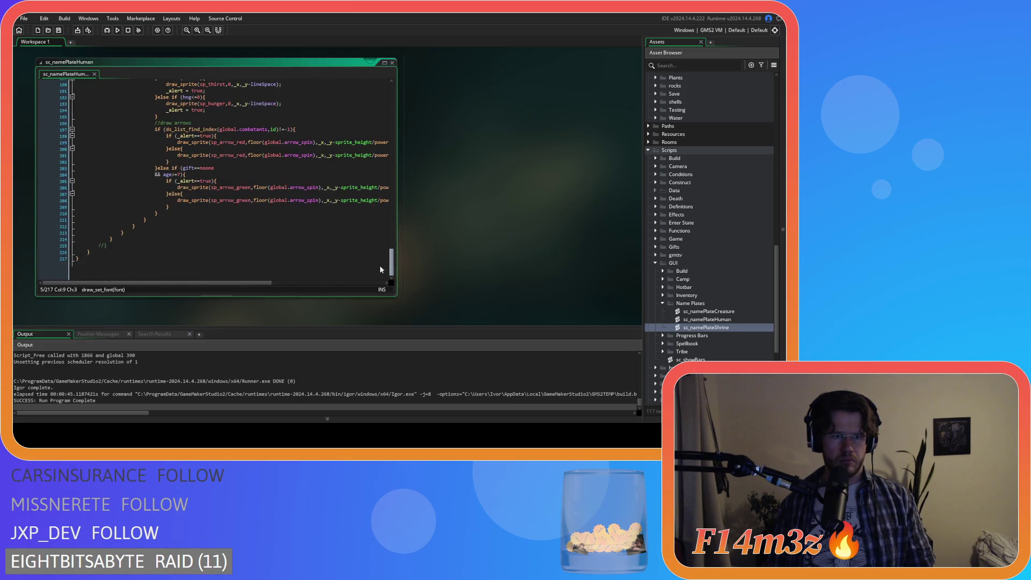
{"action": "mouse_move", "coordinate": [124, 246]}
{"action": "left_mouse_down"}
{"action": "mouse_move", "coordinate": [89, 80]}
{"action": "mouse_move", "coordinate": [70, 43]}
{"action": "mouse_move", "coordinate": [91, 111]}
{"action": "left_mouse_up"}
{"action": "key", "text": "ctrl+v"}
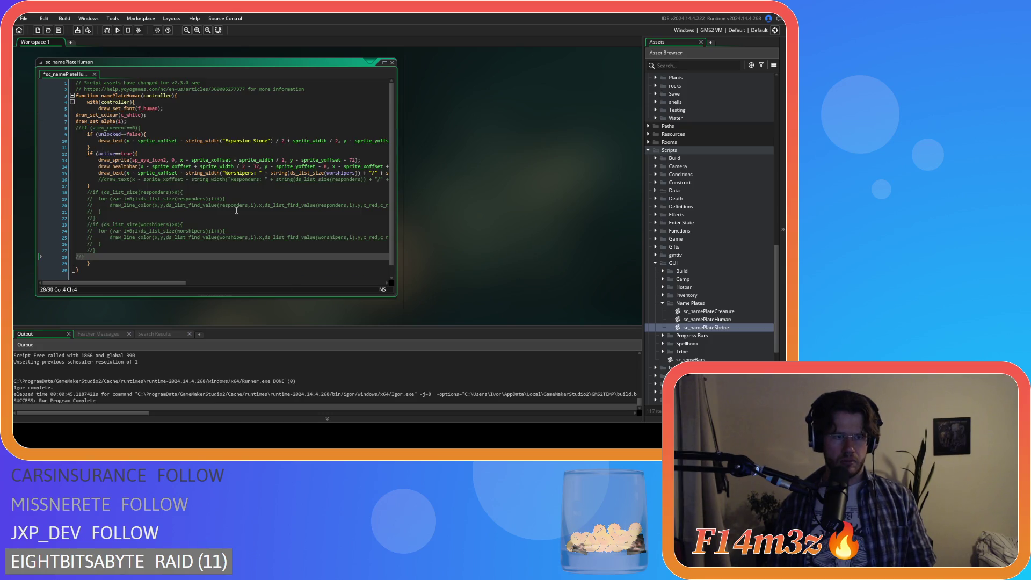
{"action": "left_click_drag", "start_coordinate": [84, 258], "coordinate": [75, 114]}
{"action": "key", "text": "Tab"}
{"action": "key", "text": "ctrl+s"}
{"action": "left_click", "coordinate": [290, 179]}
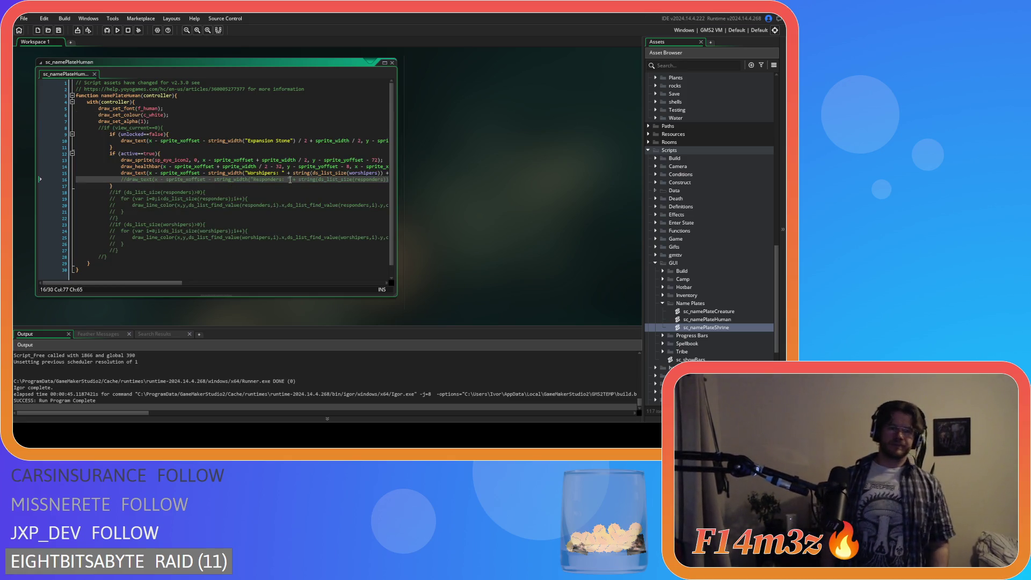
{"action": "key", "text": "ctrl+Tab"}
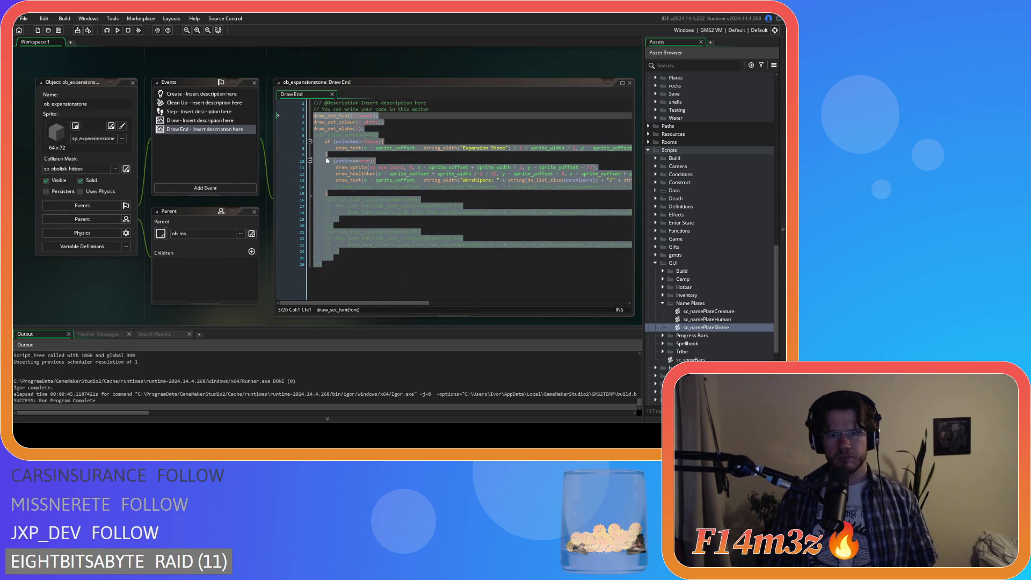
{"action": "key", "text": "ctrl+Tab"}
{"action": "left_click", "coordinate": [190, 168]}
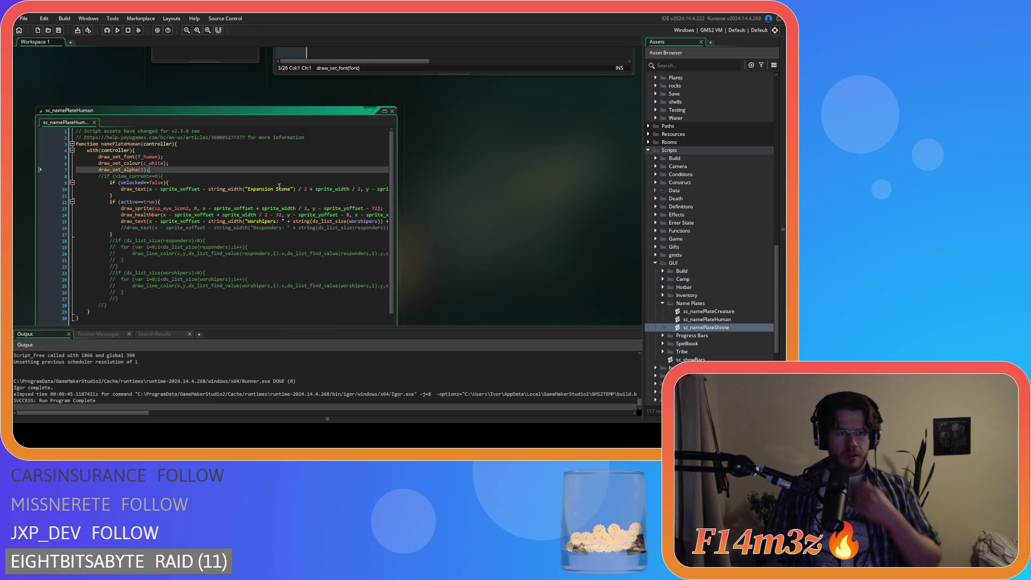
{"action": "key", "text": "ctrl+Tab"}
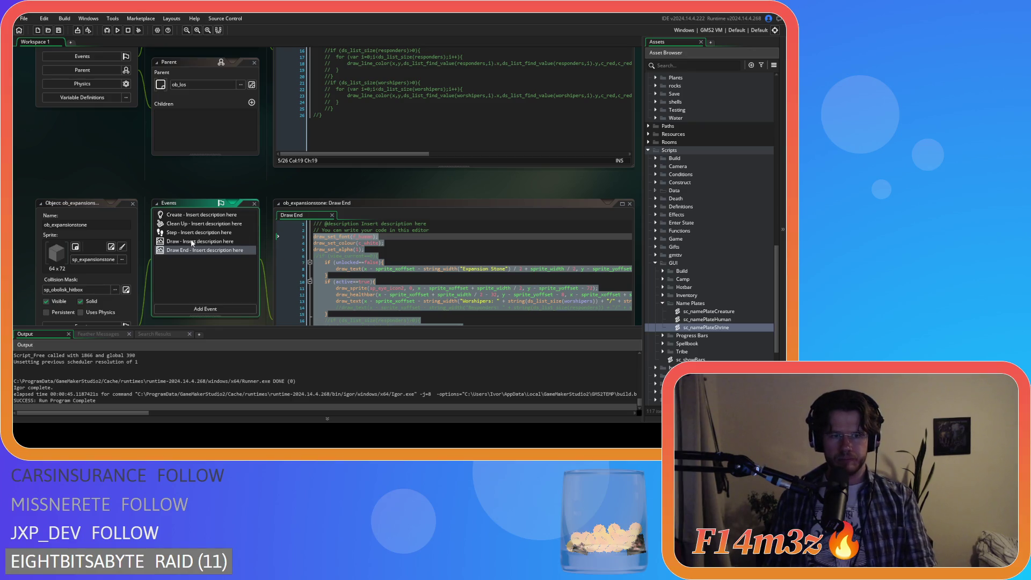
- Delete the Draw End events from ob_portalstone and ob_shrine and close the object windows
{"action": "key", "text": "ctrl+Tab"}
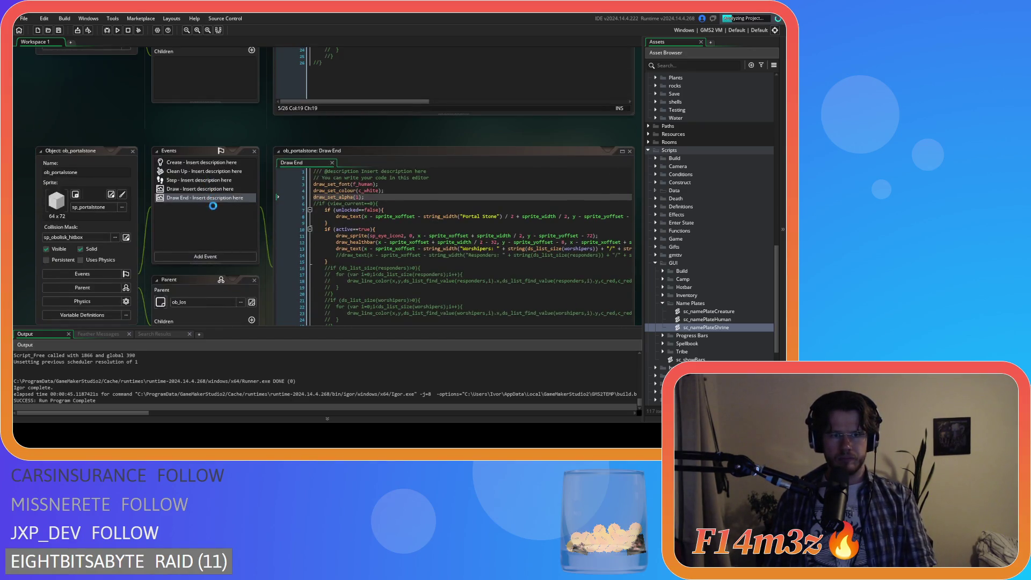
{"action": "left_click", "coordinate": [215, 197]}
{"action": "key", "text": "Delete"}
{"action": "key", "text": "ctrl+Tab"}
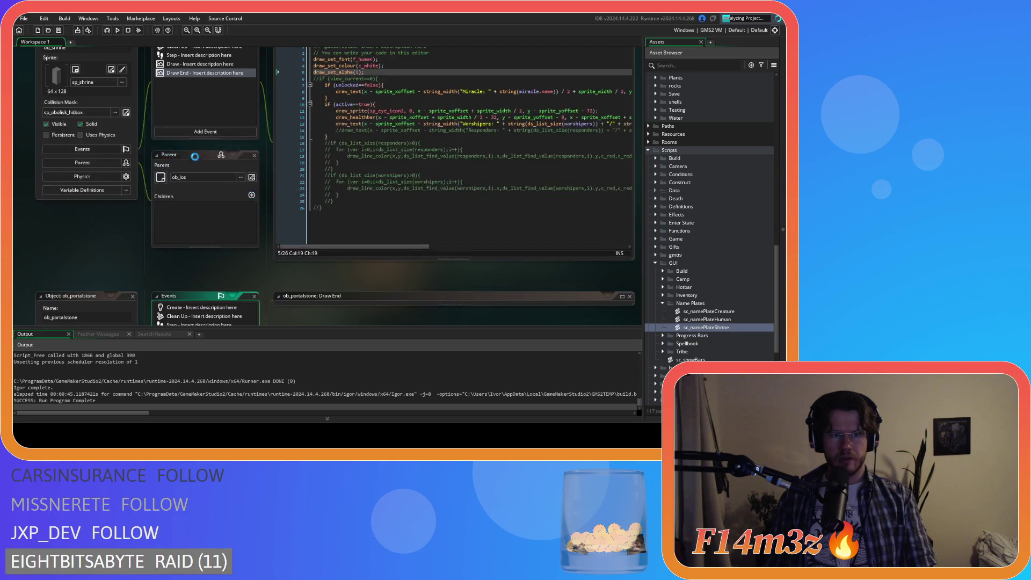
{"action": "left_click", "coordinate": [209, 146]}
{"action": "key", "text": "Delete"}
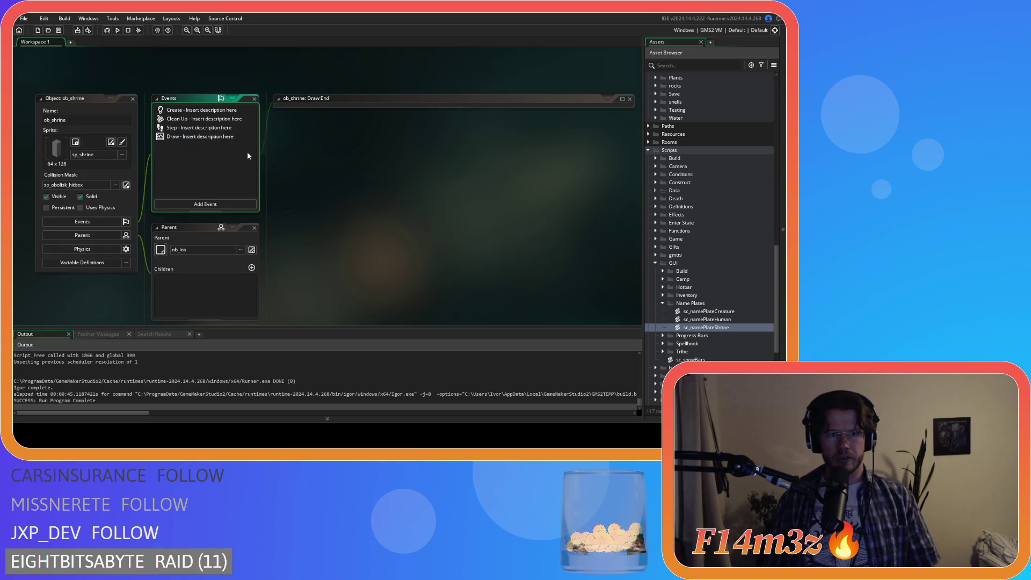
{"action": "left_click", "coordinate": [133, 98]}
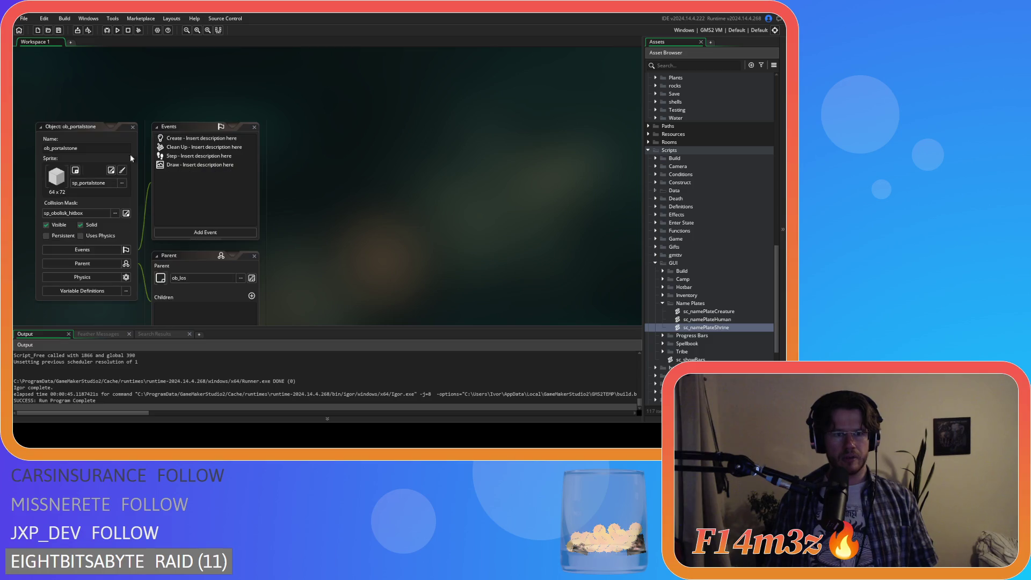
{"action": "left_click", "coordinate": [132, 158]}
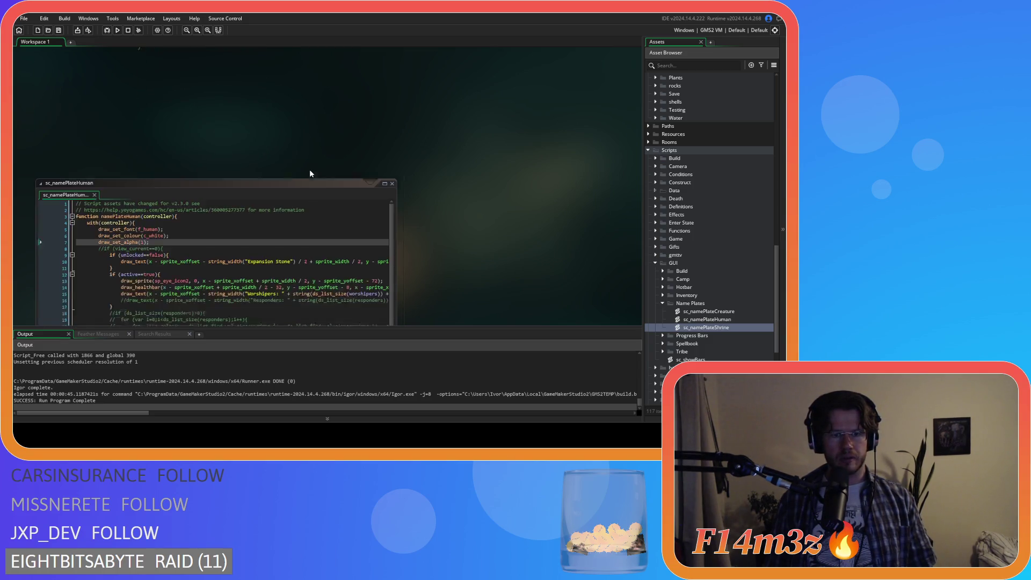
- Reopen sc_namePlateHuman and undo the paste to restore its original code
{"action": "double_click", "coordinate": [721, 321]}
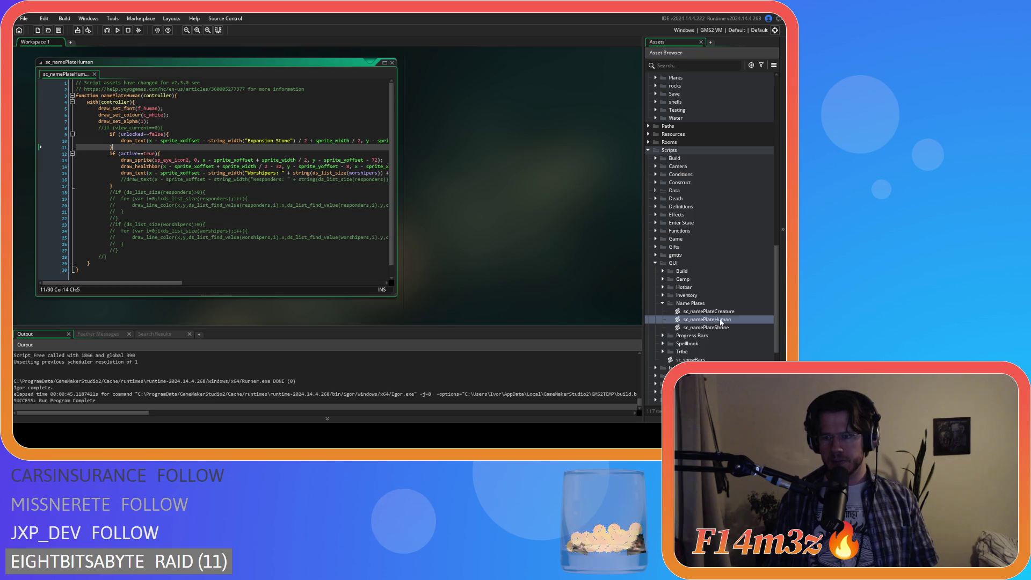
{"action": "double_click", "coordinate": [721, 320]}
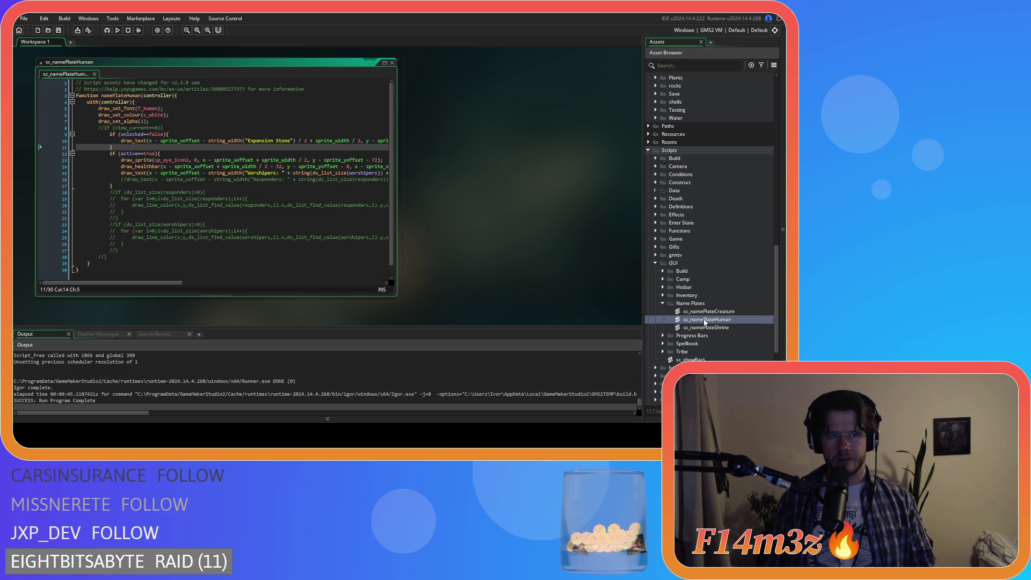
{"action": "left_click", "coordinate": [368, 185]}
{"action": "key", "text": "ctrl+z"}
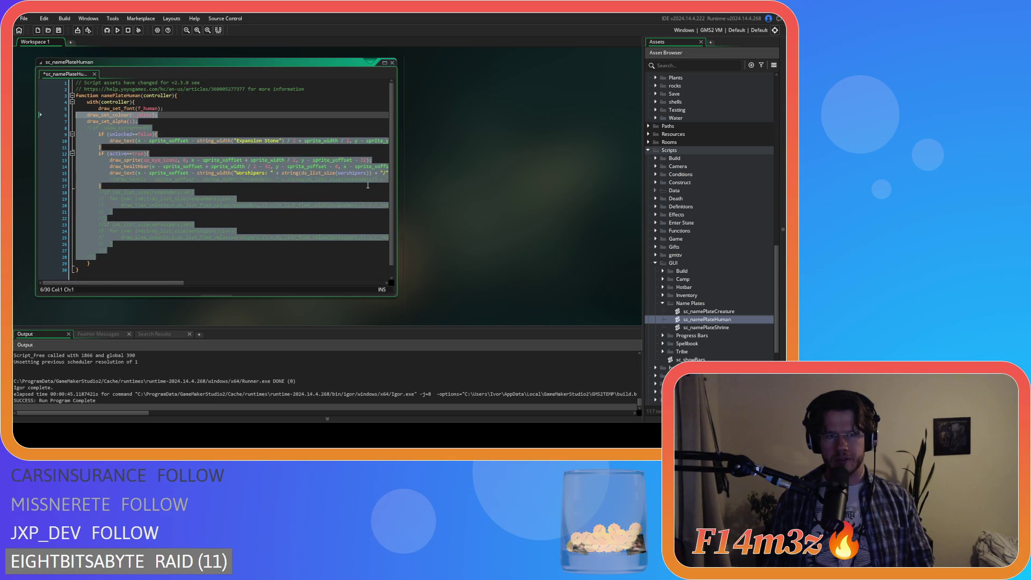
{"action": "scroll", "coordinate": [269, 168], "scroll_direction": "down", "scroll_amount": 7}
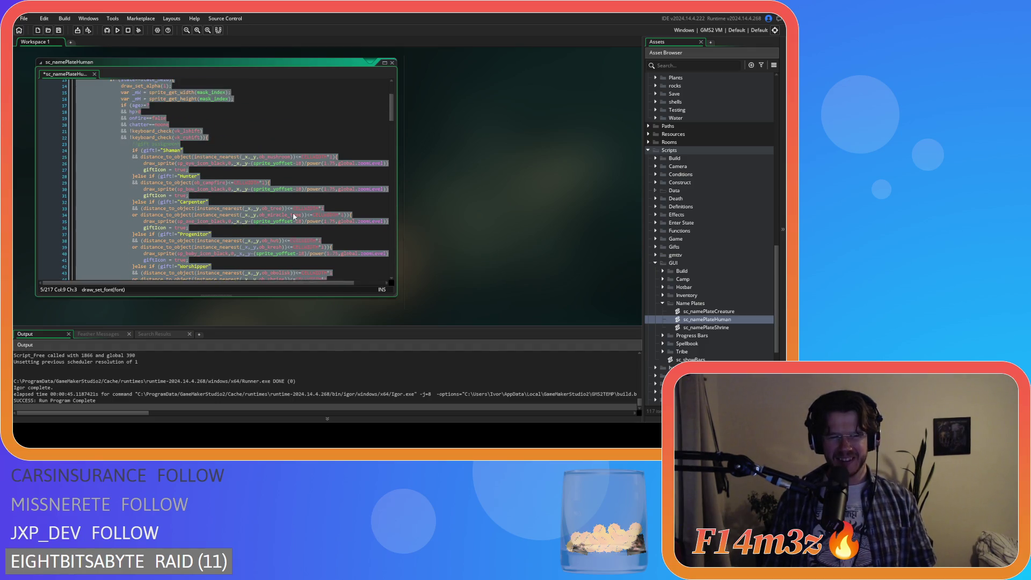
{"action": "scroll", "coordinate": [295, 215], "scroll_direction": "up", "scroll_amount": 2}
- Paste the expansion stone drawing code over sc_namePlateShrine's body from line 5, indent, and save
{"action": "left_click", "coordinate": [724, 328]}
{"action": "double_click", "coordinate": [724, 327]}
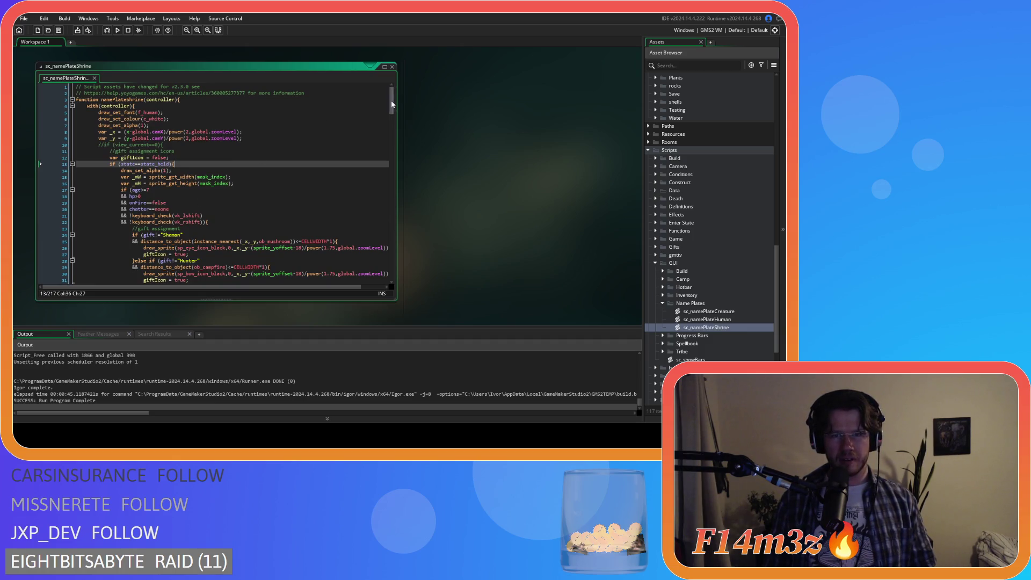
{"action": "left_click_drag", "start_coordinate": [391, 100], "coordinate": [381, 274]}
{"action": "mouse_move", "coordinate": [117, 252]}
{"action": "left_mouse_down"}
{"action": "mouse_move", "coordinate": [161, 80]}
{"action": "mouse_move", "coordinate": [99, 112]}
{"action": "left_mouse_up"}
{"action": "key", "text": "ctrl+v"}
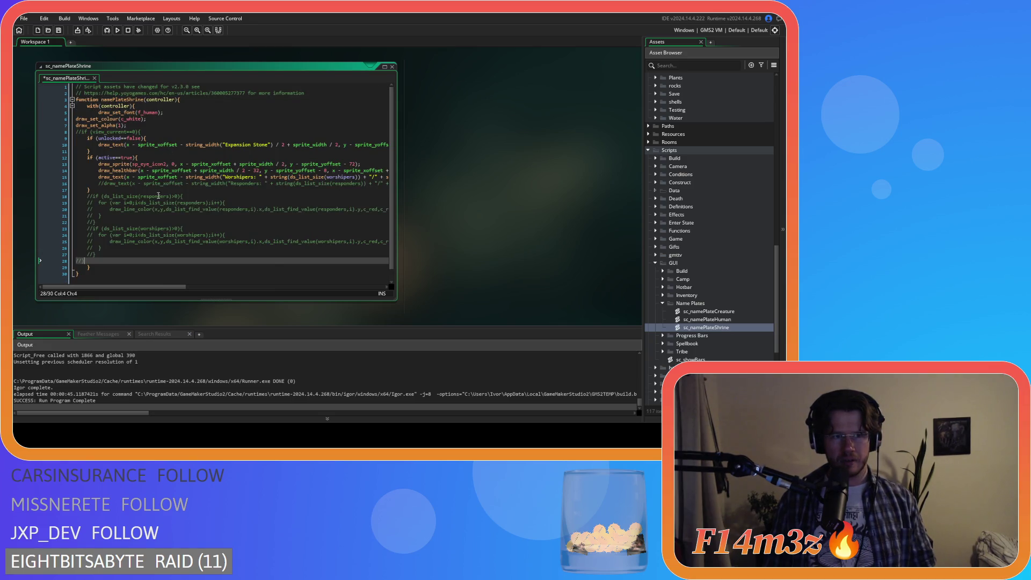
{"action": "key", "text": "shift+Up"}
{"action": "key", "text": "shift+Up"}
{"action": "key", "text": "shift+Up"}
{"action": "key", "text": "Tab"}
{"action": "key", "text": "ctrl+s"}
{"action": "left_click", "coordinate": [252, 138]}
- Copy the _x and _y position lines from sc_namePlateHuman, close it, and reopen sc_namePlateShrine
{"action": "double_click", "coordinate": [719, 317]}
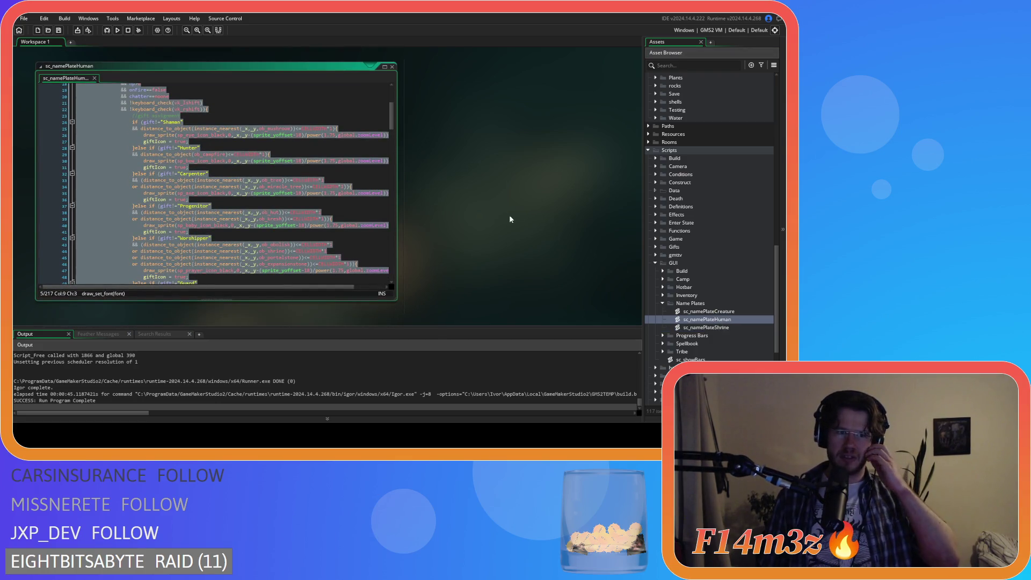
{"action": "left_click", "coordinate": [347, 142]}
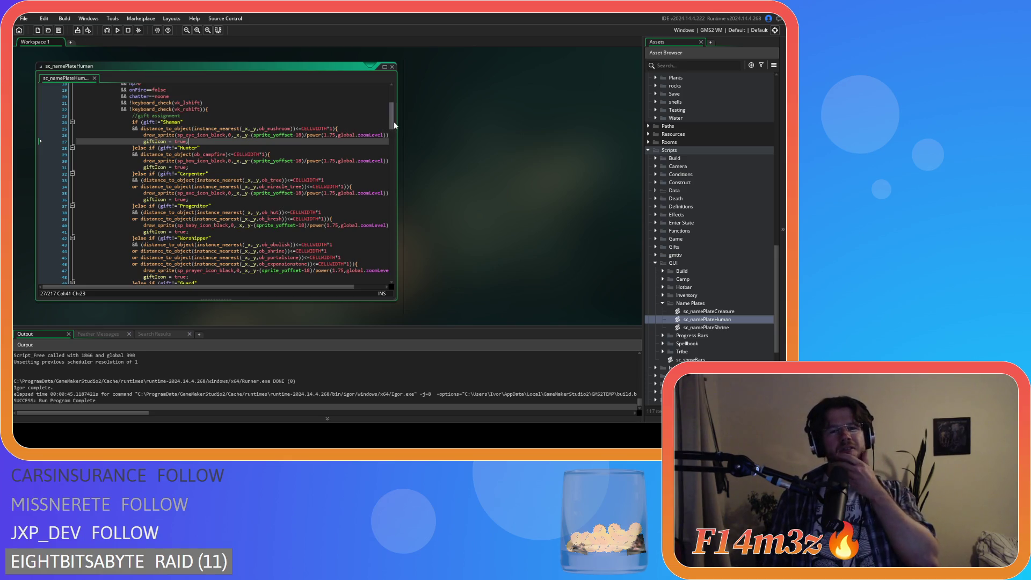
{"action": "left_click_drag", "start_coordinate": [394, 121], "coordinate": [402, 70]}
{"action": "left_click", "coordinate": [311, 138]}
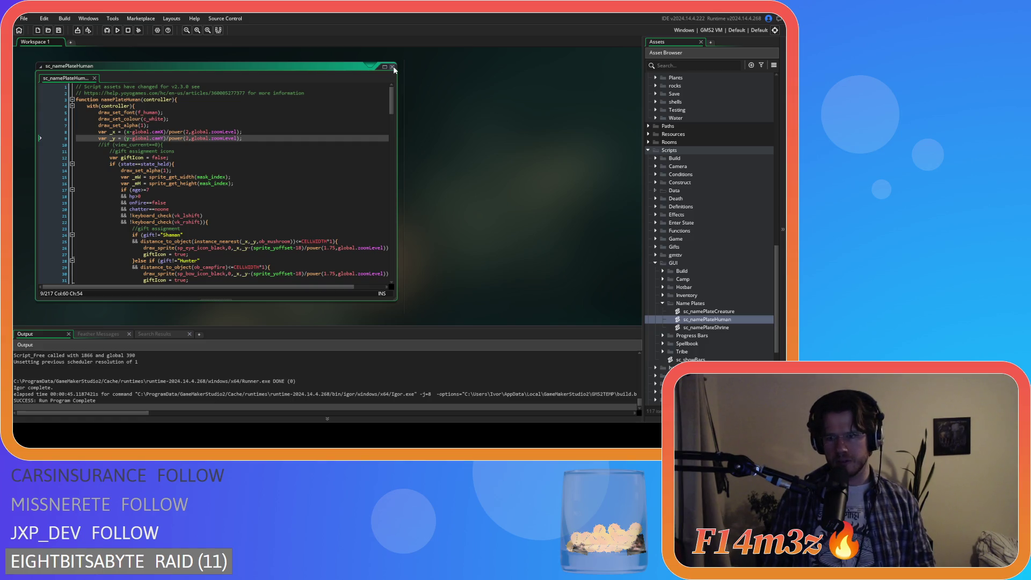
{"action": "left_click_drag", "start_coordinate": [248, 138], "coordinate": [98, 131]}
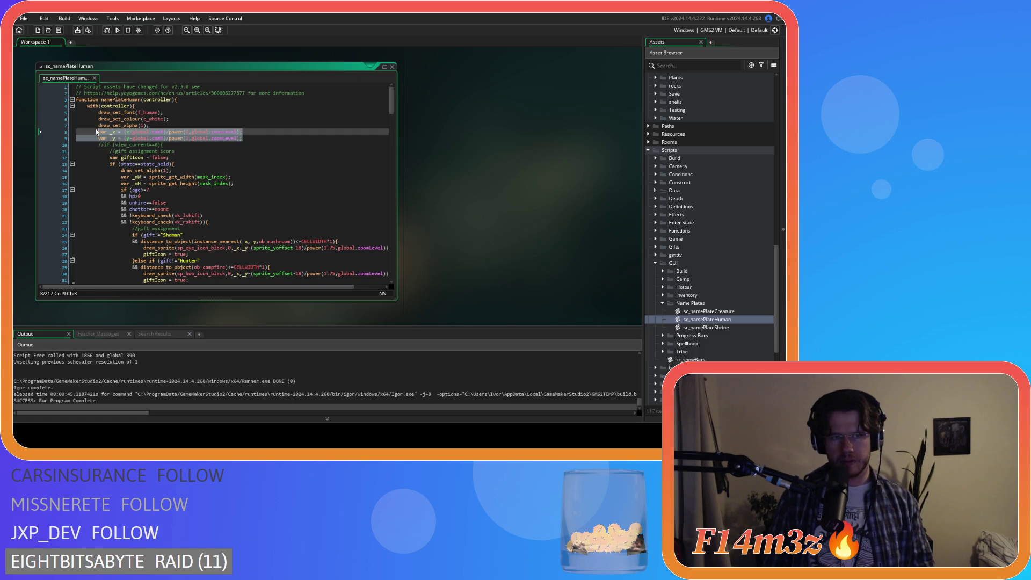
{"action": "left_click", "coordinate": [392, 66]}
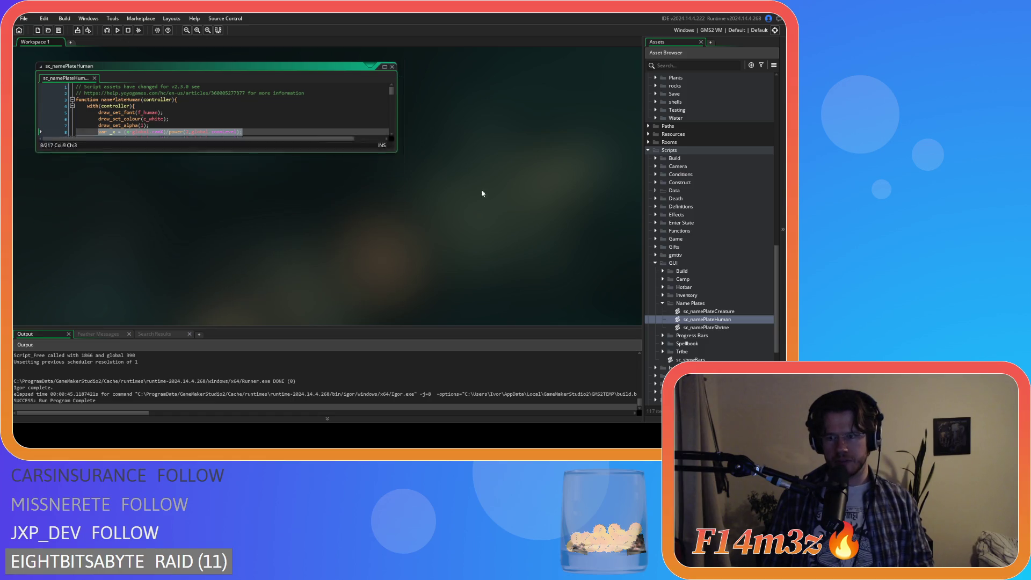
{"action": "left_click", "coordinate": [723, 328]}
{"action": "double_click", "coordinate": [722, 328]}
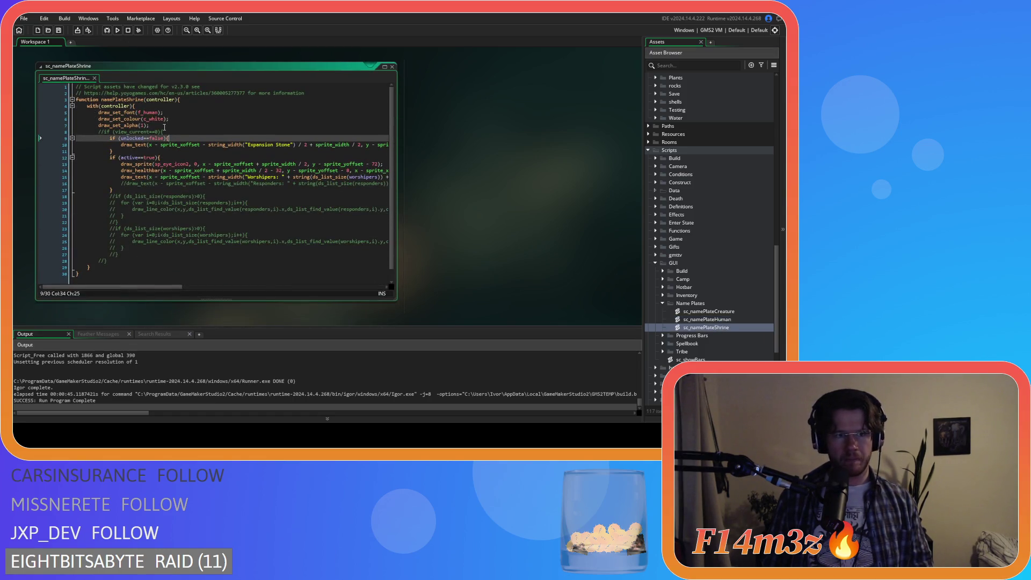
- Insert the _x and _y lines after line 8 of sc_namePlateShrine, indented, and save
{"action": "left_click", "coordinate": [181, 127]}
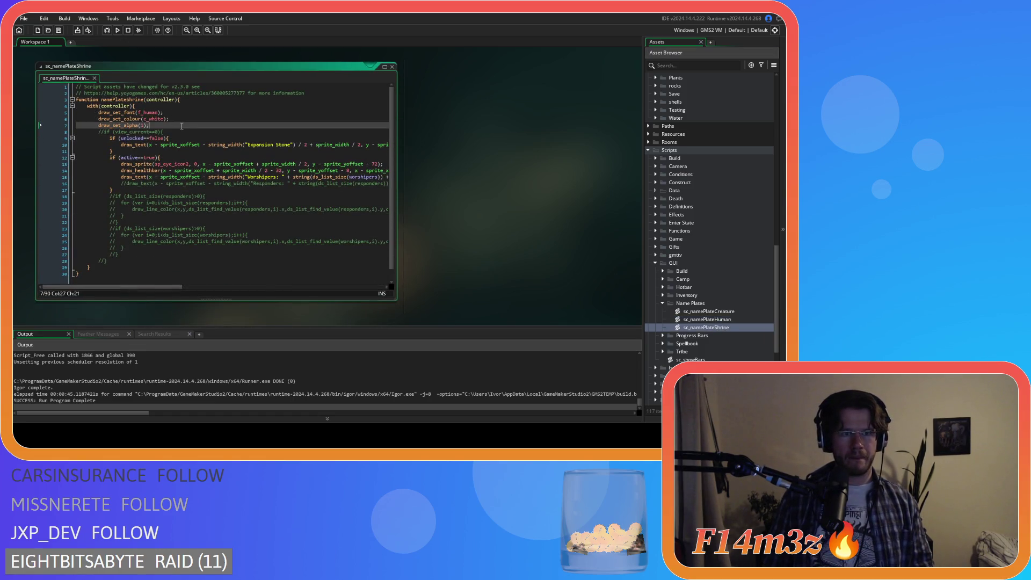
{"action": "left_click", "coordinate": [178, 132]}
{"action": "key", "text": "ctrl+v"}
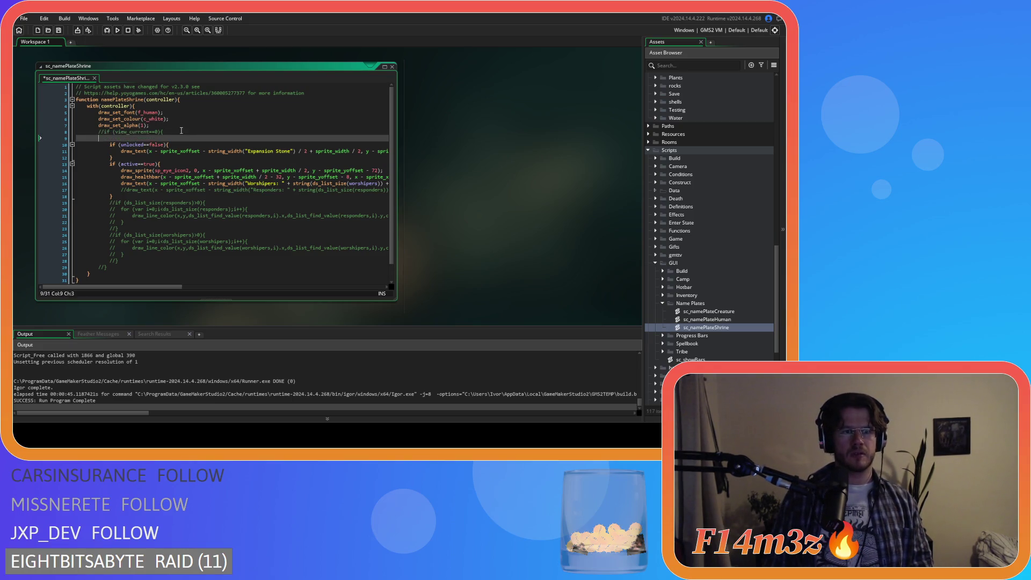
{"action": "left_click_drag", "start_coordinate": [268, 146], "coordinate": [82, 138]}
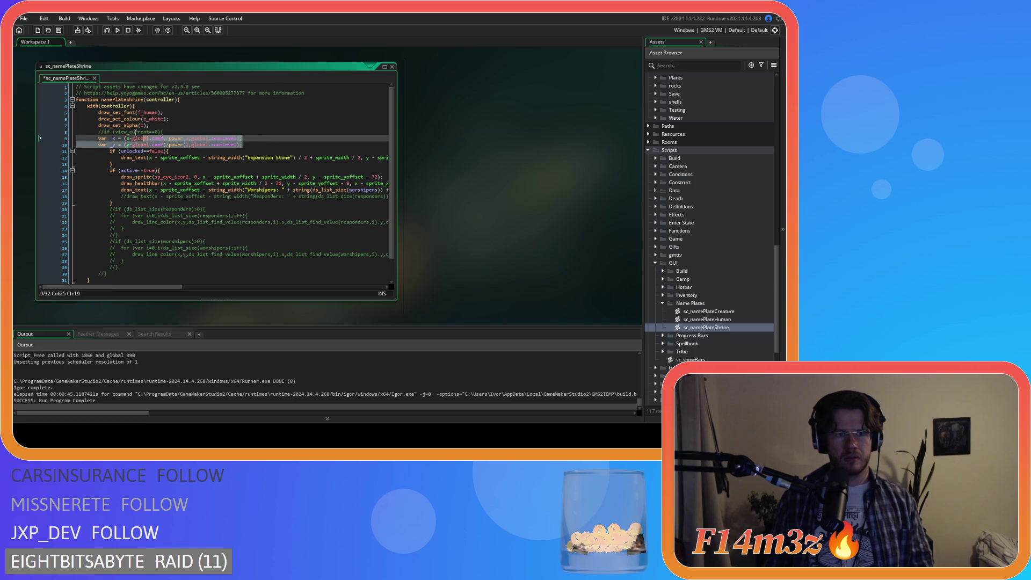
{"action": "key", "text": "Tab"}
{"action": "left_click", "coordinate": [164, 132]}
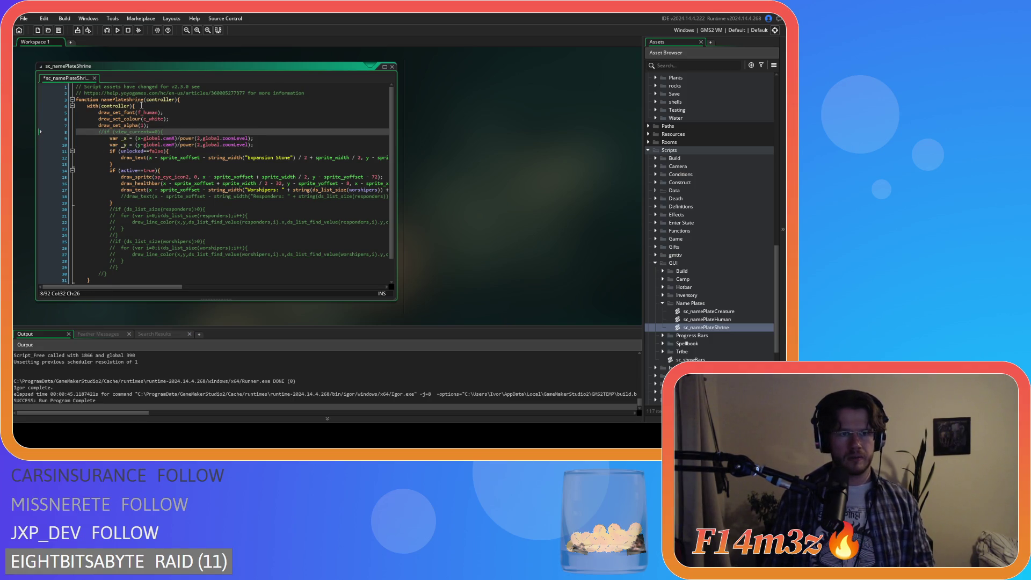
{"action": "key", "text": "Up"}
{"action": "key", "text": "ctrl+s"}
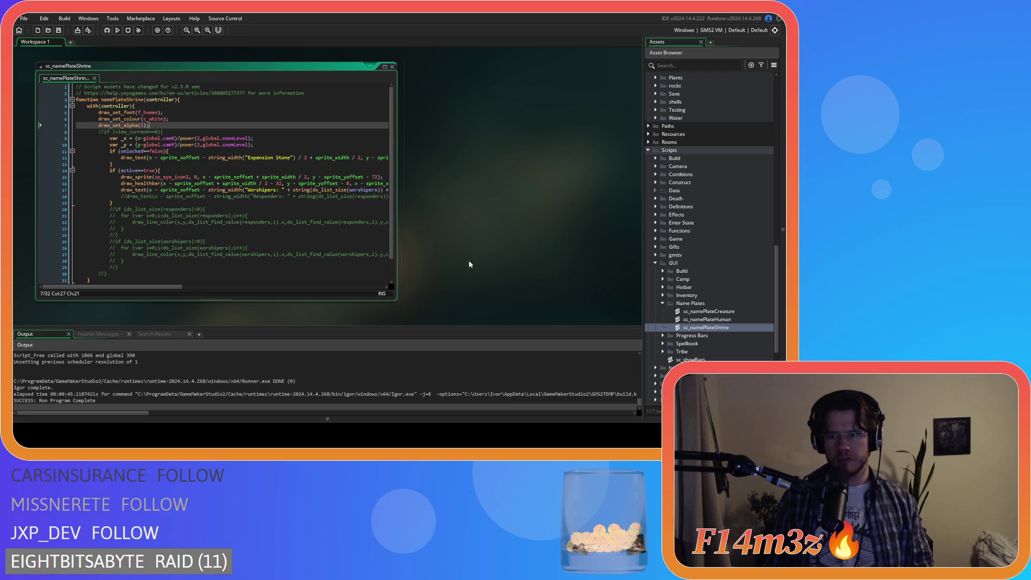
- Build and run the game with F5 to test the nameplates
{"action": "scroll", "coordinate": [283, 176], "scroll_direction": "down", "scroll_amount": 2}
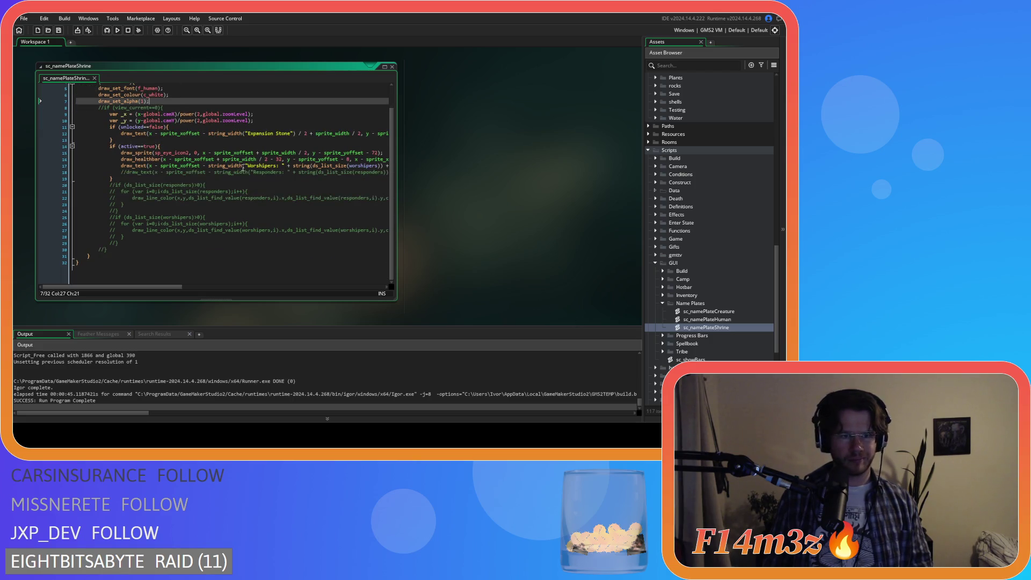
{"action": "scroll", "coordinate": [241, 169], "scroll_direction": "up", "scroll_amount": 2}
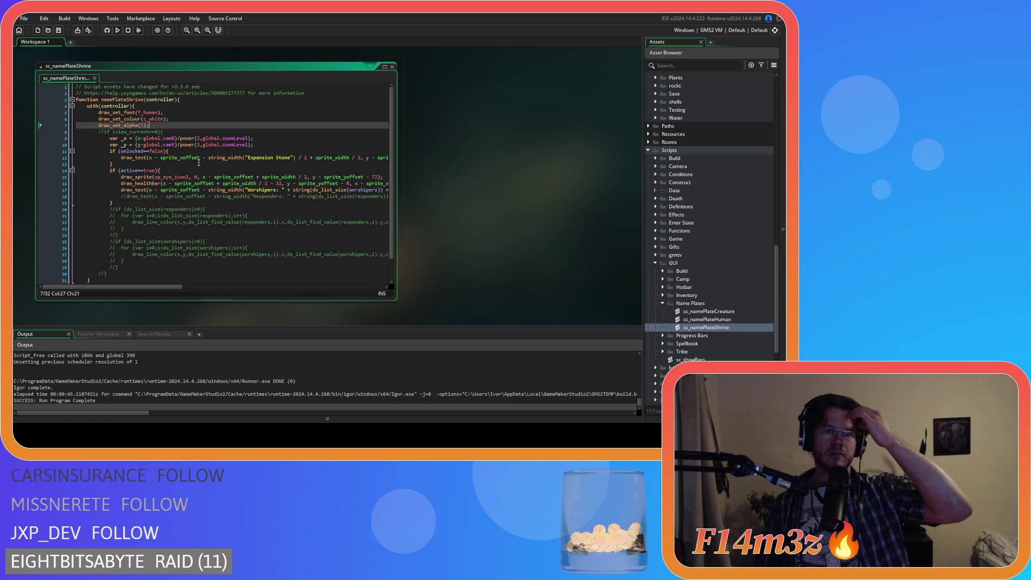
{"action": "mouse_move", "coordinate": [196, 183]}
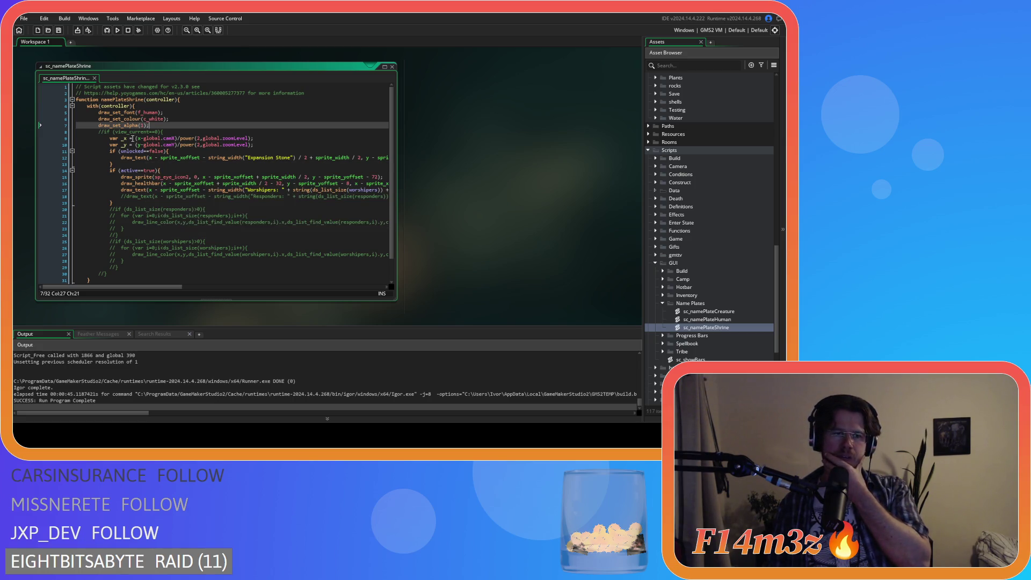
{"action": "mouse_move", "coordinate": [147, 157]}
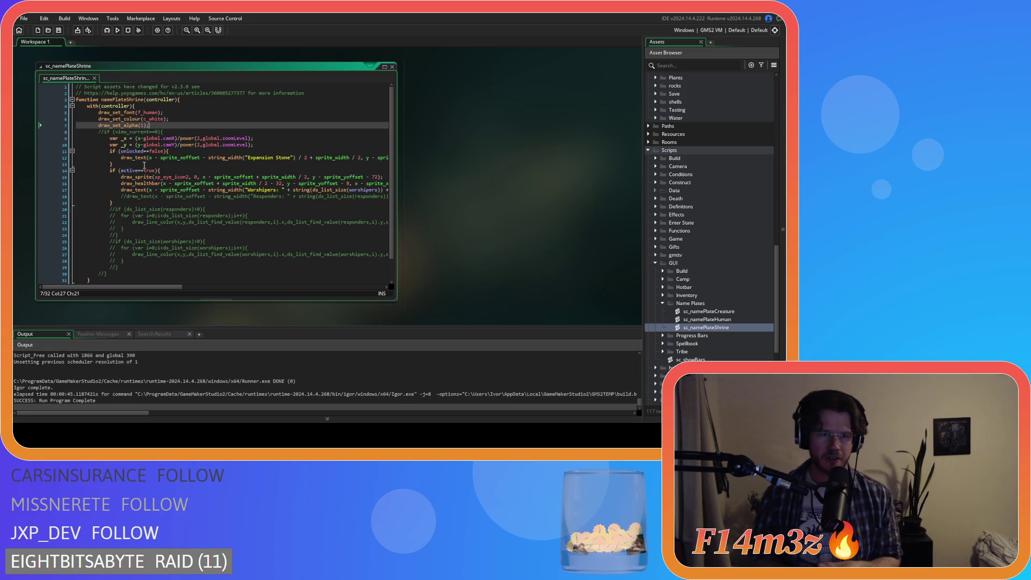
{"action": "key", "text": "Down"}
{"action": "key", "text": "End"}
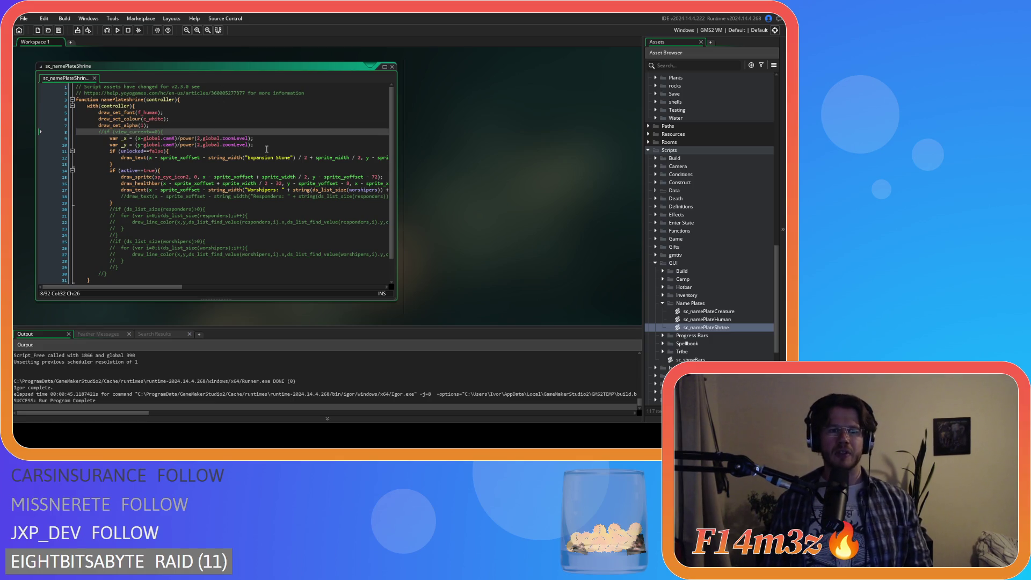
{"action": "key", "text": "F5"}
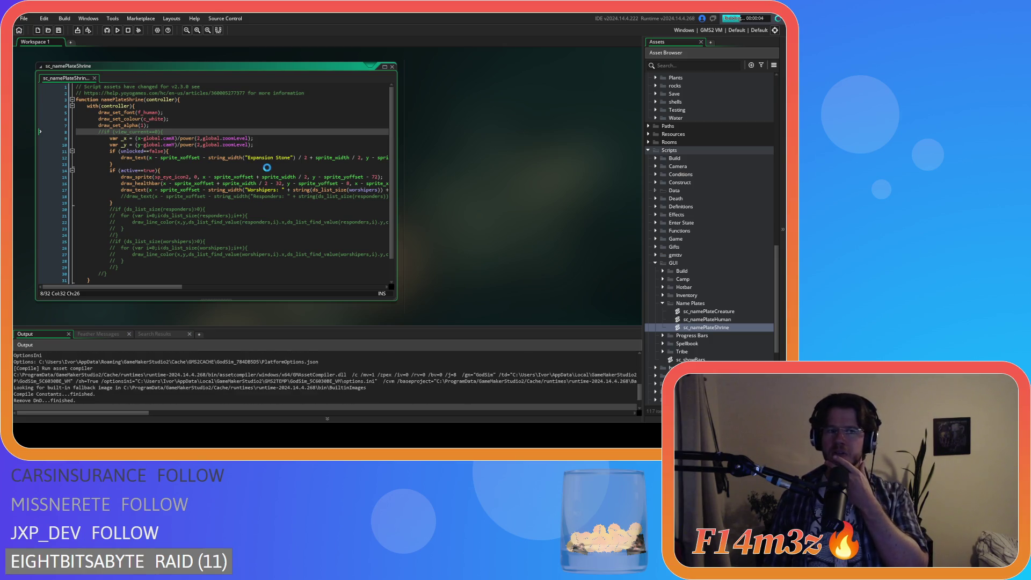
- Load the saved game from the title screen and survey the map south and north
{"action": "mouse_move", "coordinate": [243, 159]}
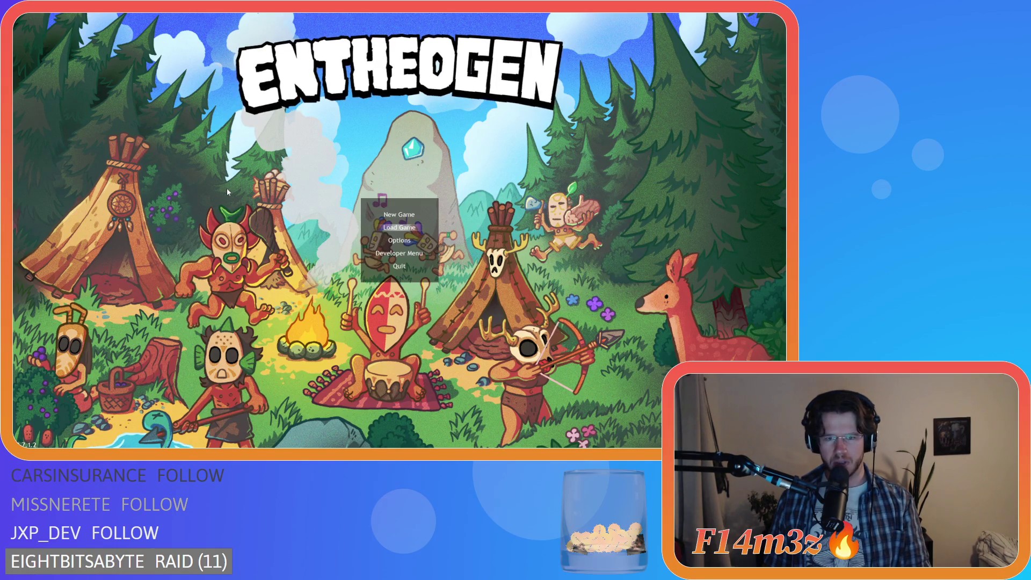
{"action": "key", "text": "Return"}
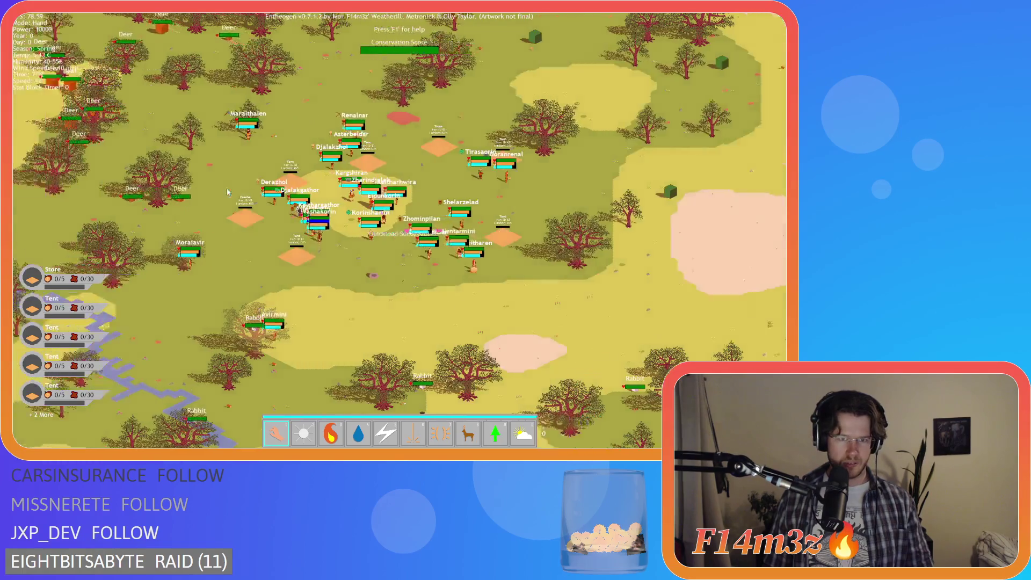
{"action": "scroll", "coordinate": [227, 193], "scroll_direction": "down", "scroll_amount": 10}
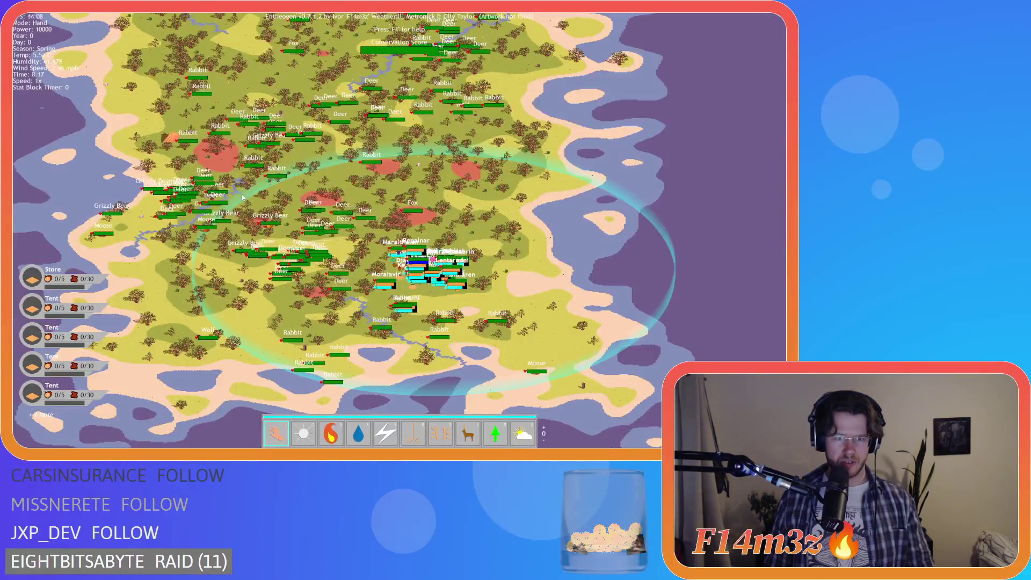
{"action": "scroll", "coordinate": [242, 194], "scroll_direction": "up", "scroll_amount": 5}
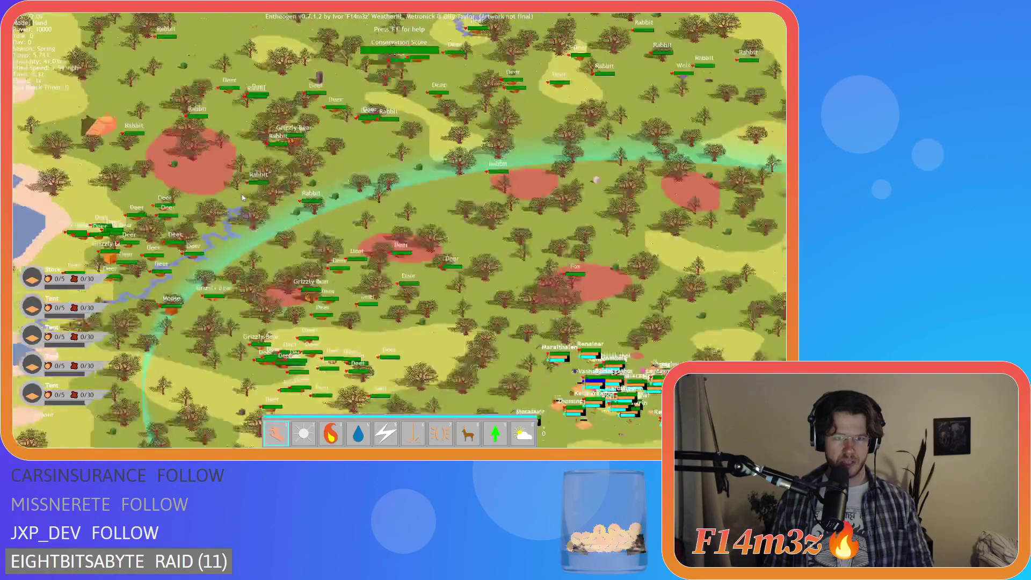
{"action": "key", "text": "s"}
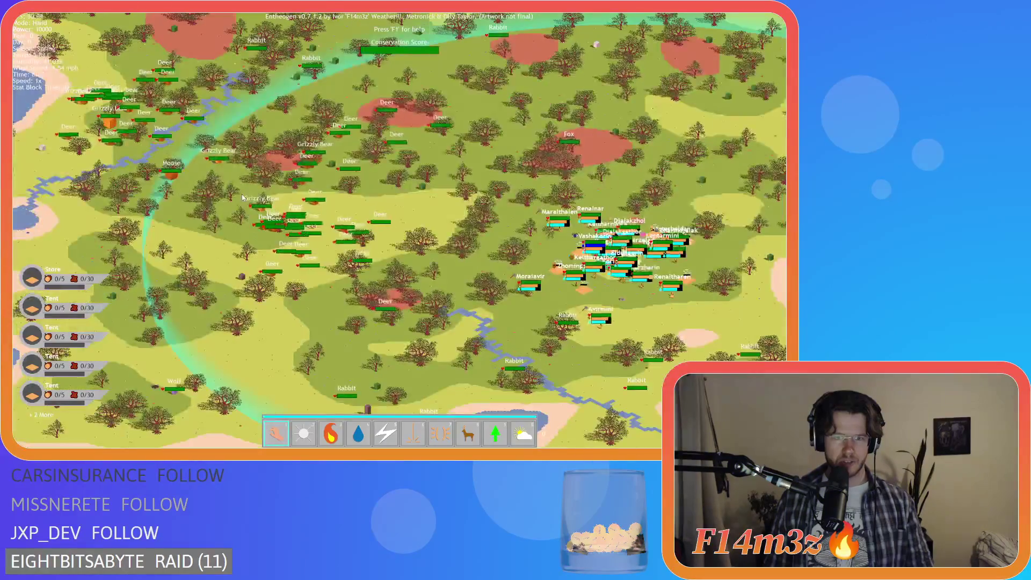
{"action": "scroll", "coordinate": [242, 198], "scroll_direction": "down", "scroll_amount": 5}
{"action": "scroll", "coordinate": [243, 197], "scroll_direction": "up", "scroll_amount": 5}
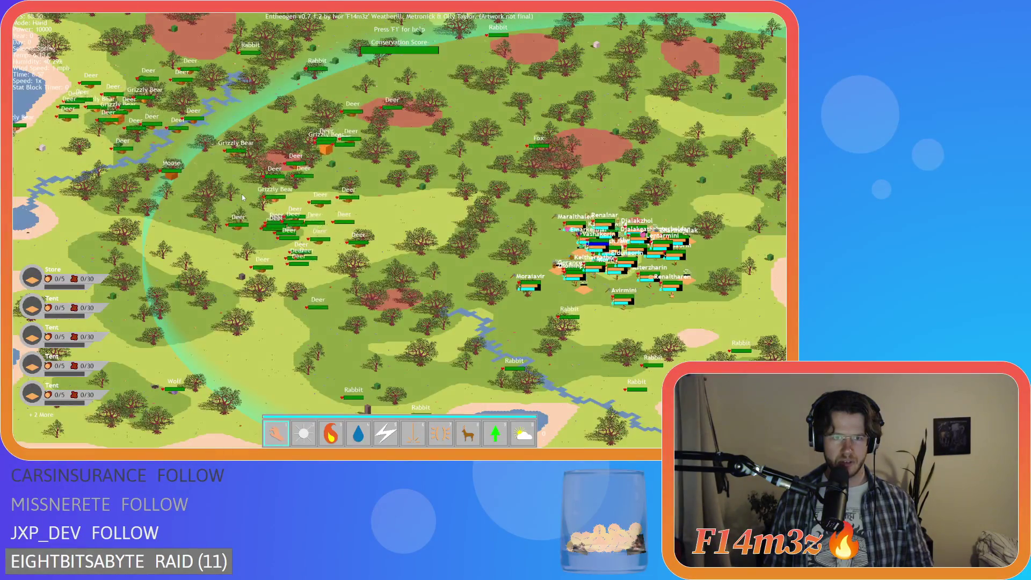
{"action": "key", "text": "w"}
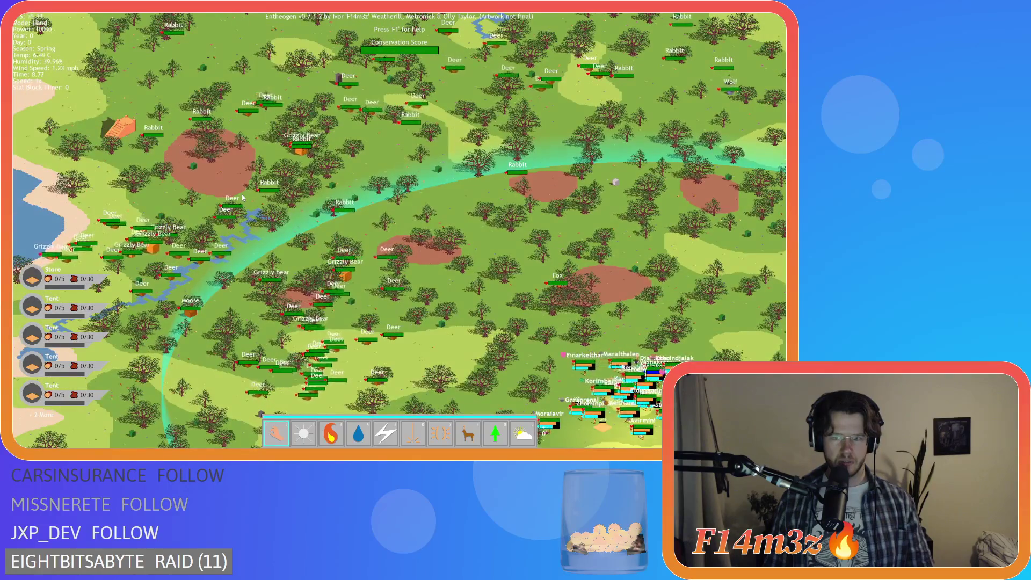
{"action": "scroll", "coordinate": [333, 269], "scroll_direction": "up", "scroll_amount": 3}
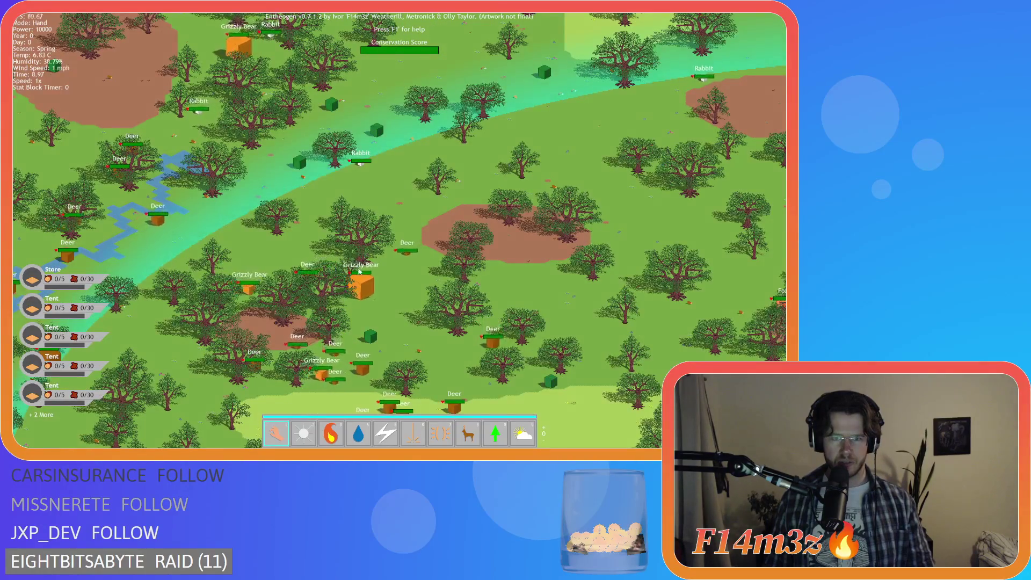
{"action": "scroll", "coordinate": [333, 270], "scroll_direction": "up", "scroll_amount": 3}
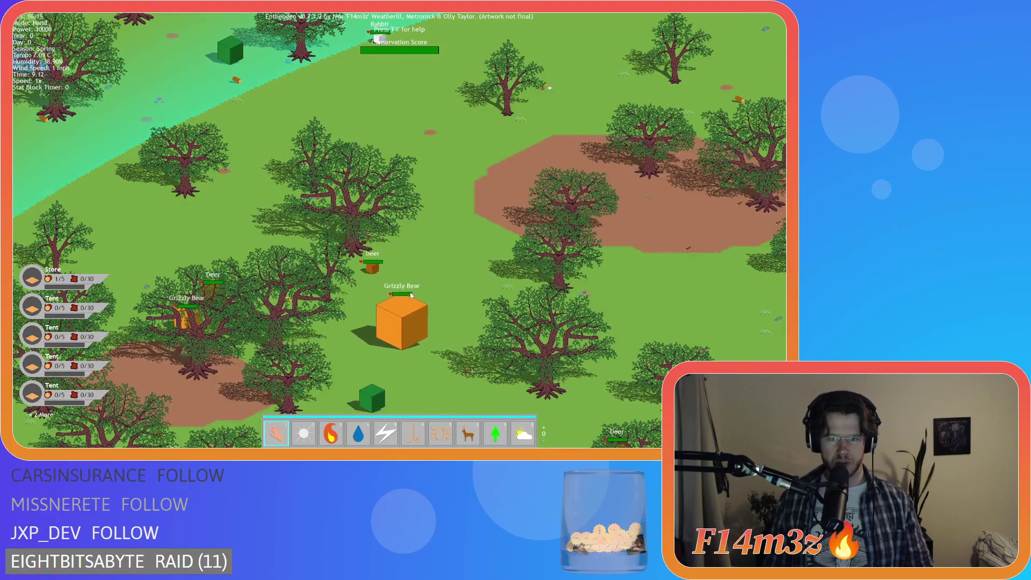
{"action": "scroll", "coordinate": [410, 294], "scroll_direction": "down", "scroll_amount": 5}
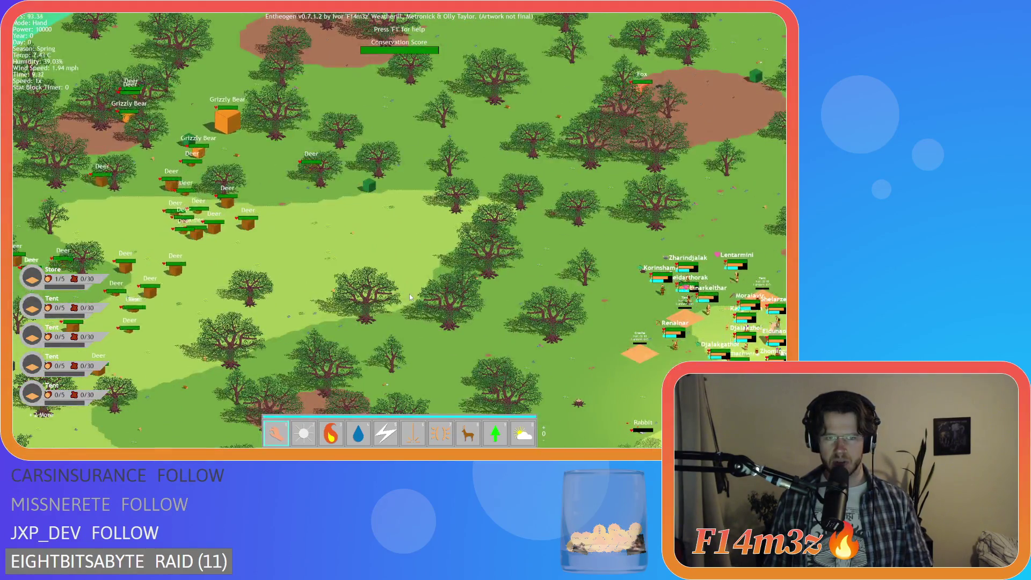
{"action": "scroll", "coordinate": [410, 294], "scroll_direction": "down", "scroll_amount": 5}
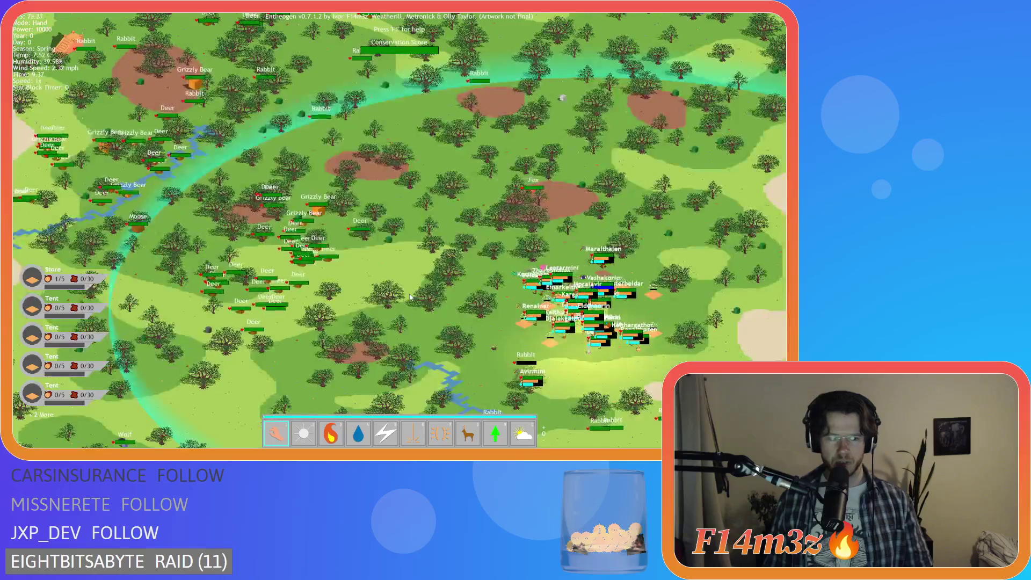
{"action": "scroll", "coordinate": [393, 288], "scroll_direction": "up", "scroll_amount": 3}
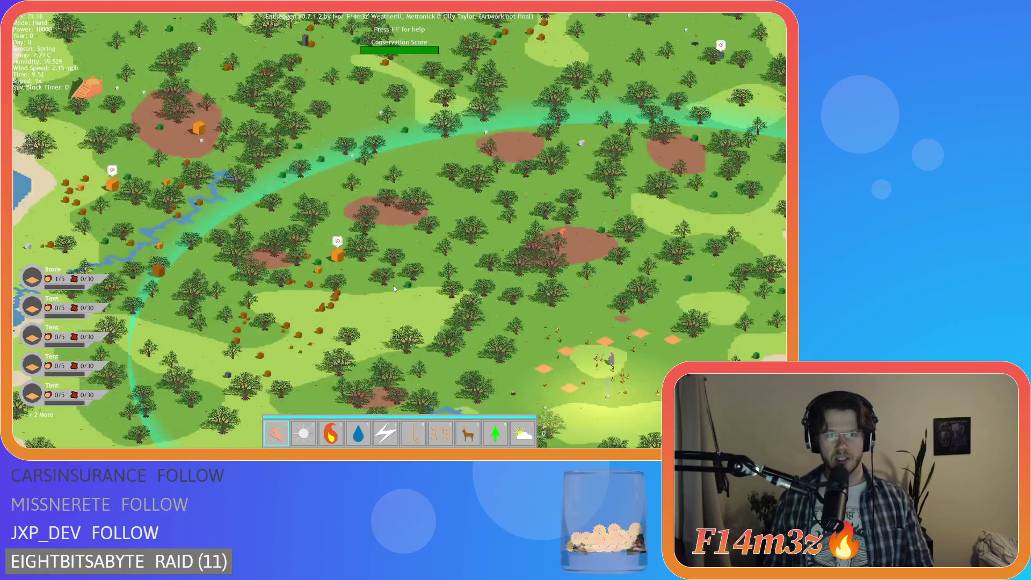
{"action": "scroll", "coordinate": [394, 285], "scroll_direction": "down", "scroll_amount": 5}
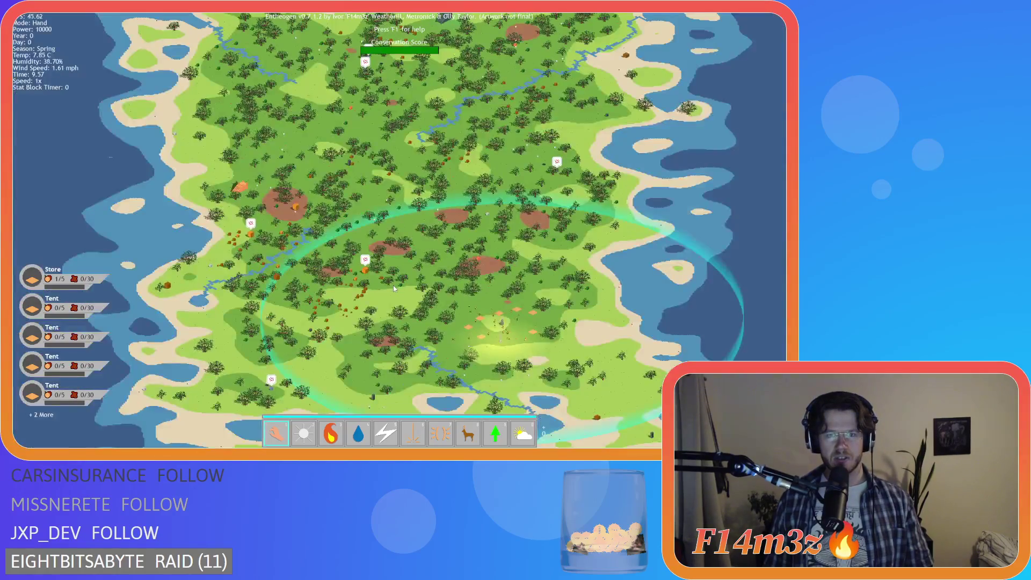
{"action": "scroll", "coordinate": [387, 226], "scroll_direction": "up", "scroll_amount": 3}
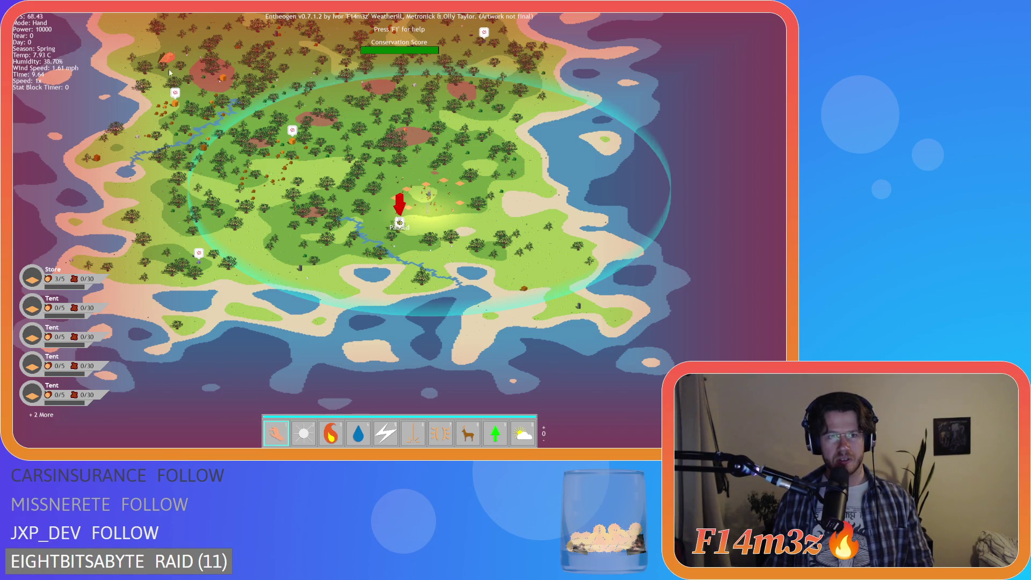
- Show name labels and health bars, check deer and bear nameplates, then quit the game
{"action": "key", "text": "w"}
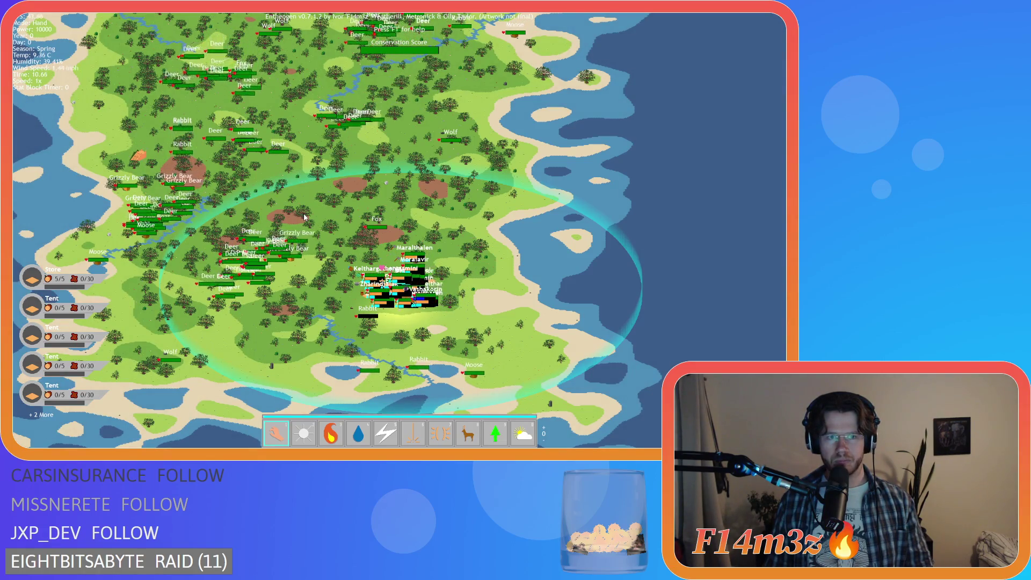
{"action": "key", "text": "w"}
{"action": "key", "text": "a"}
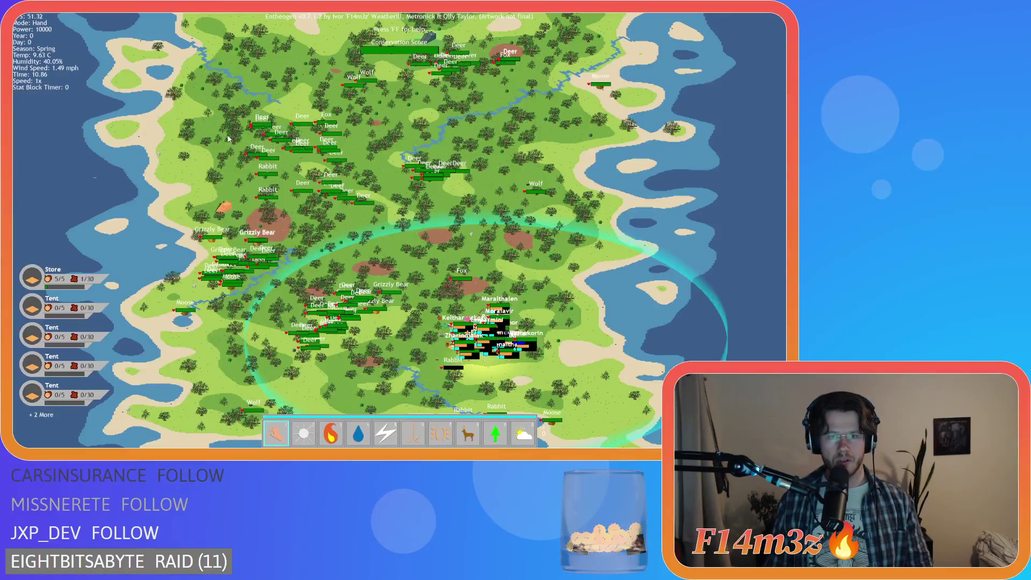
{"action": "scroll", "coordinate": [340, 160], "scroll_direction": "up", "scroll_amount": 5}
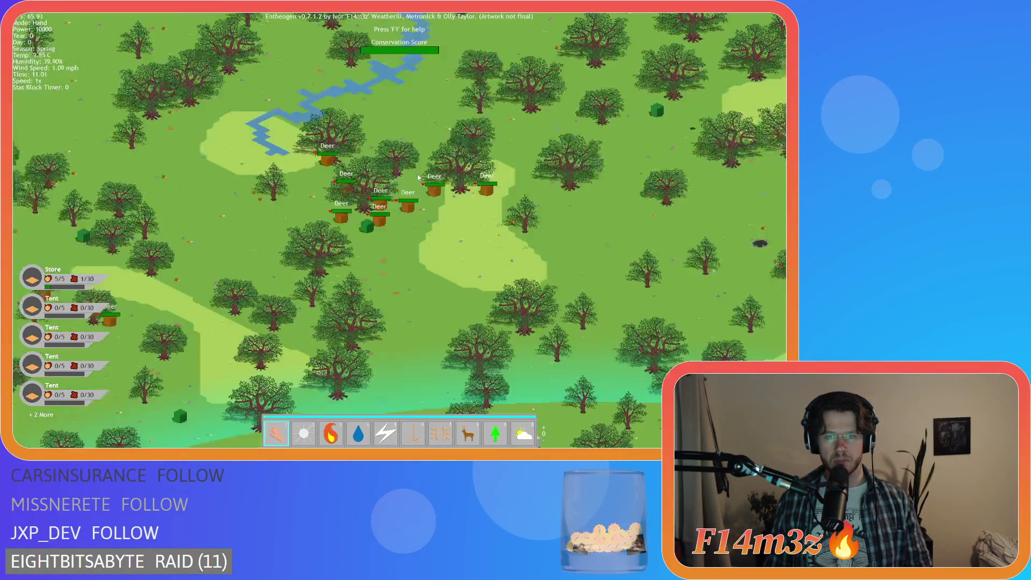
{"action": "scroll", "coordinate": [418, 178], "scroll_direction": "down", "scroll_amount": 3}
{"action": "scroll", "coordinate": [408, 186], "scroll_direction": "up", "scroll_amount": 3}
{"action": "scroll", "coordinate": [387, 204], "scroll_direction": "down", "scroll_amount": 6}
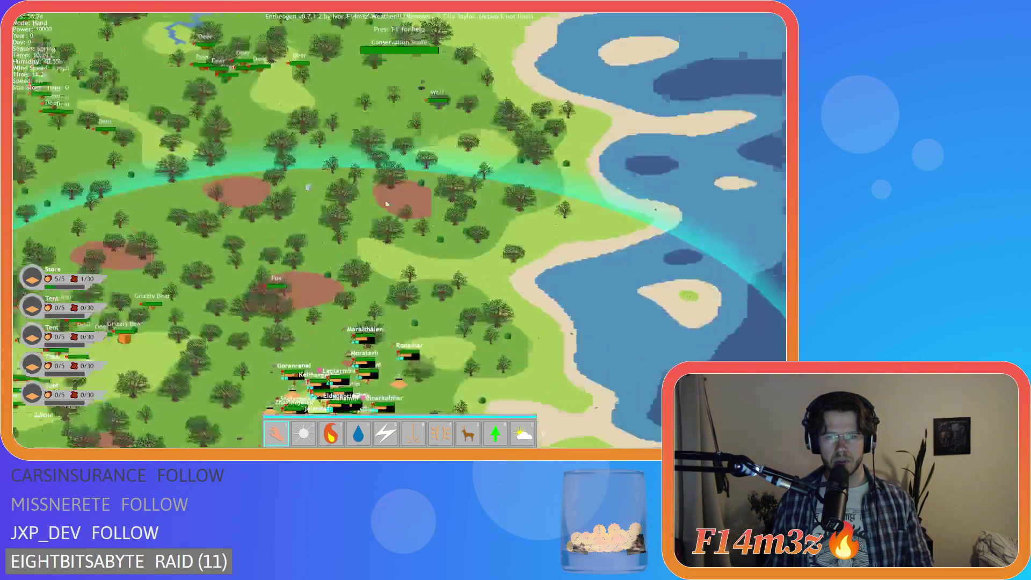
{"action": "scroll", "coordinate": [386, 204], "scroll_direction": "up", "scroll_amount": 8}
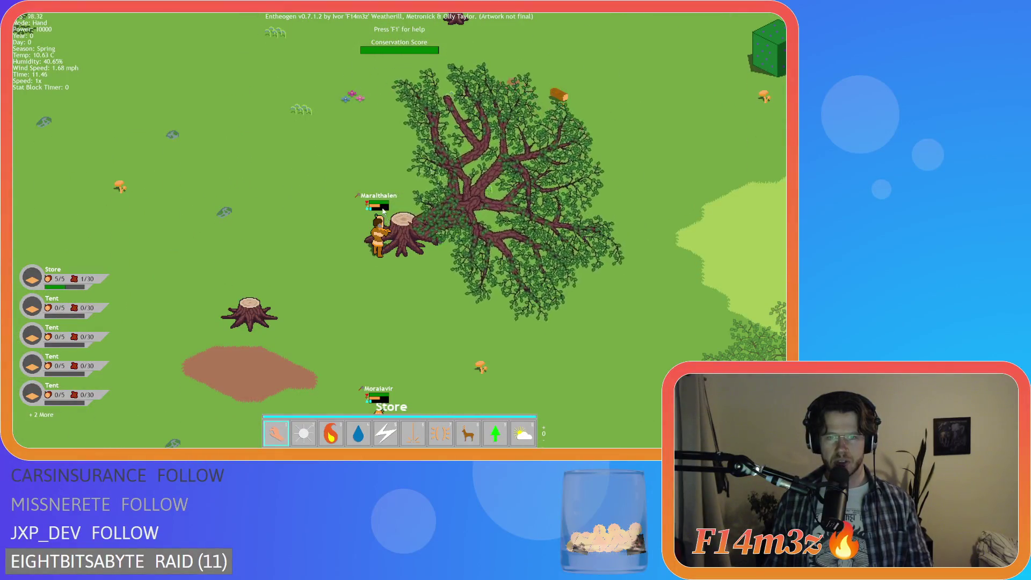
{"action": "key", "text": "s"}
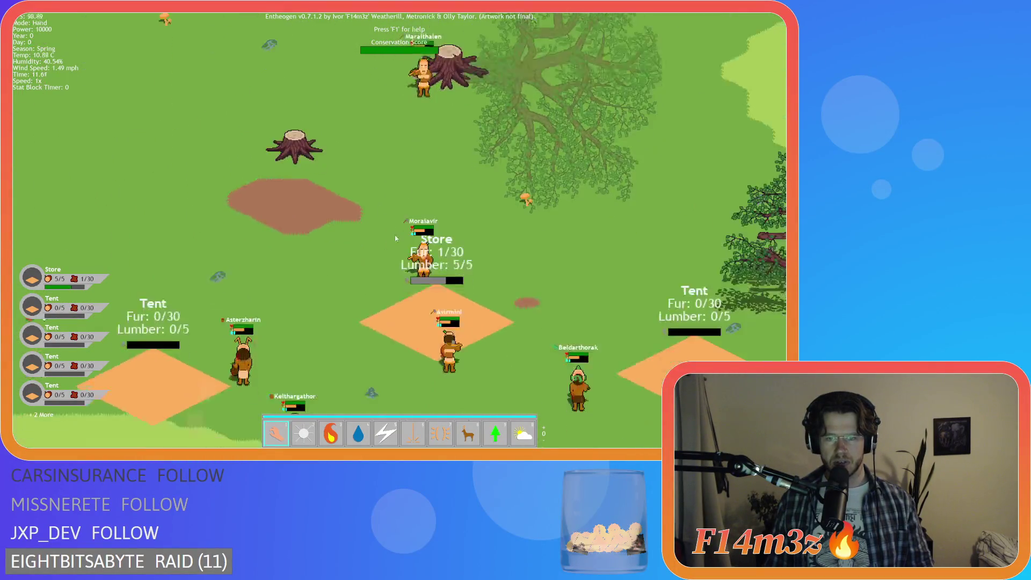
{"action": "scroll", "coordinate": [396, 238], "scroll_direction": "down", "scroll_amount": 6}
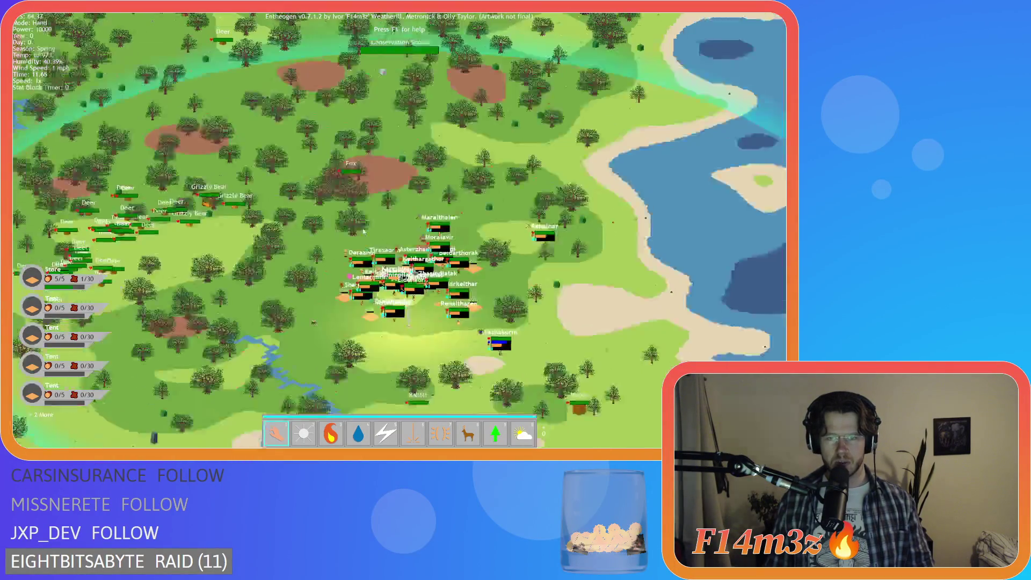
{"action": "scroll", "coordinate": [381, 260], "scroll_direction": "up", "scroll_amount": 6}
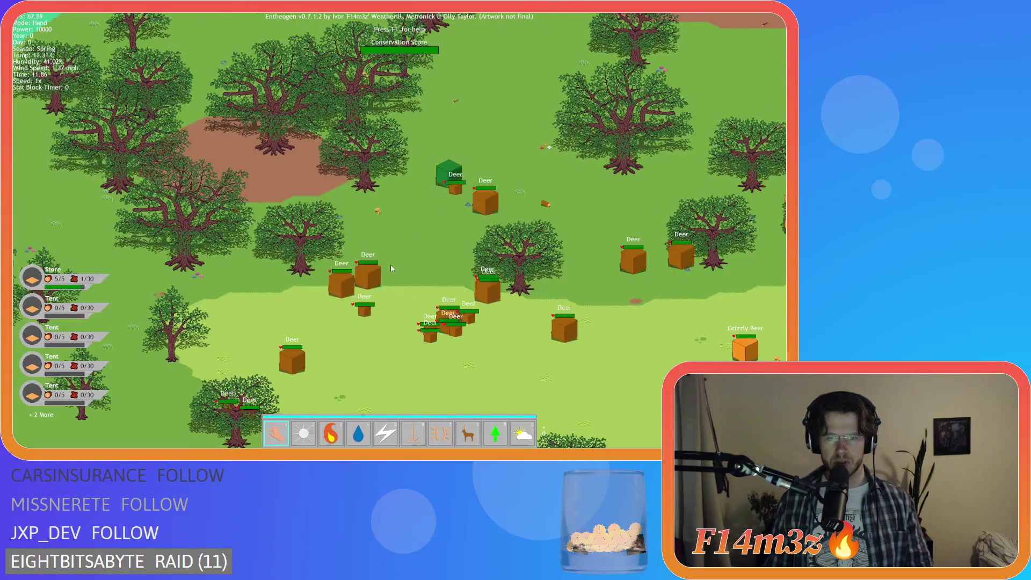
{"action": "key", "text": "s"}
{"action": "key", "text": "Escape"}
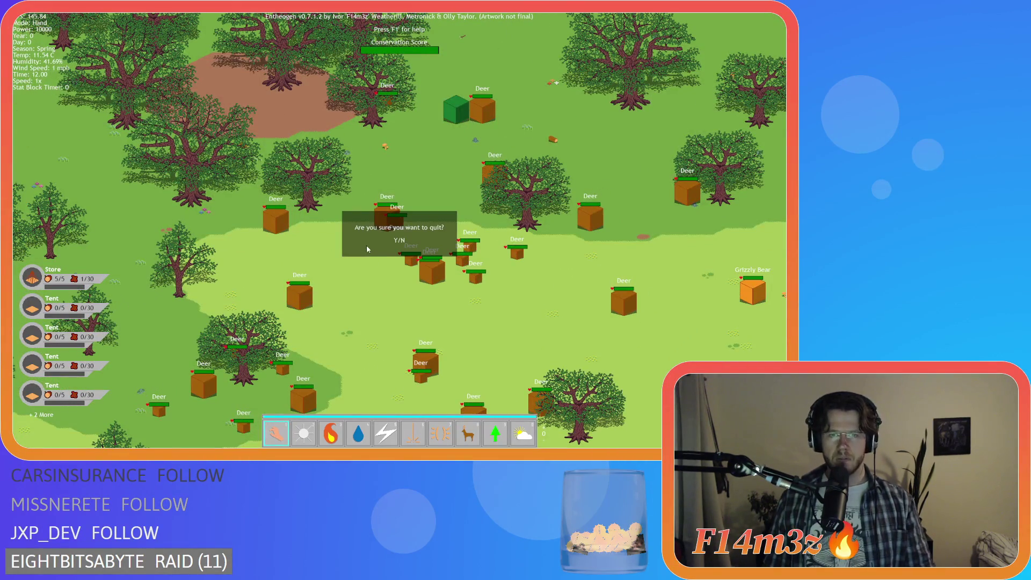
{"action": "key", "text": "y"}
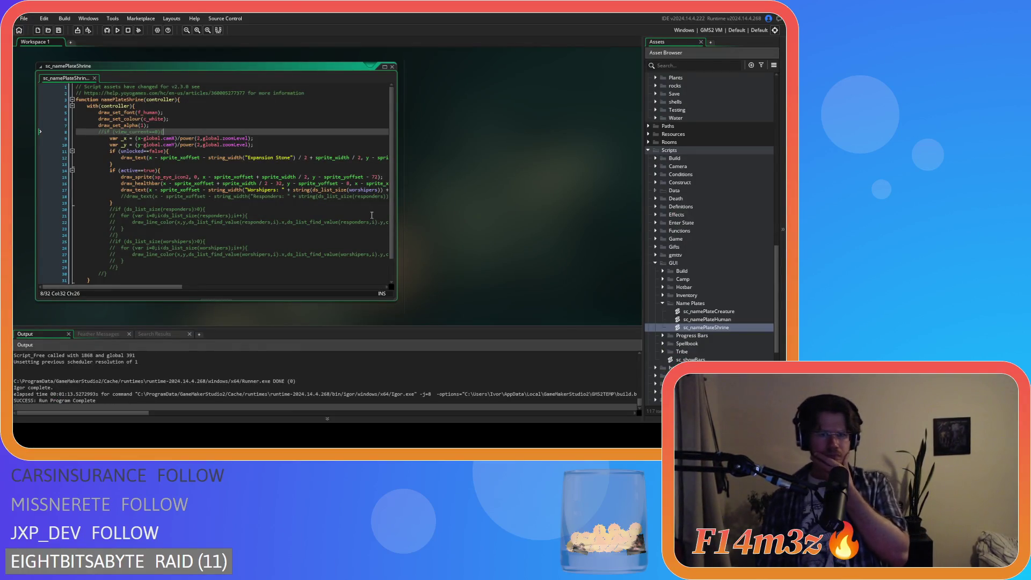
- In sc_namePlateCreature, change line 30's lineSpace += 24 to 20 and rebuild the game
{"action": "double_click", "coordinate": [716, 312]}
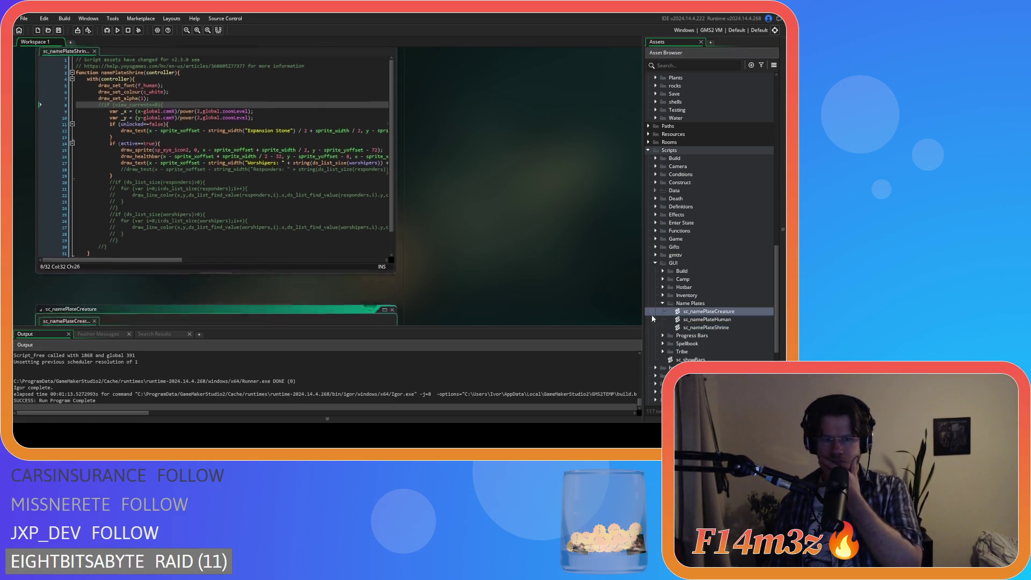
{"action": "scroll", "coordinate": [217, 203], "scroll_direction": "down", "scroll_amount": 7}
{"action": "scroll", "coordinate": [217, 202], "scroll_direction": "down", "scroll_amount": 3}
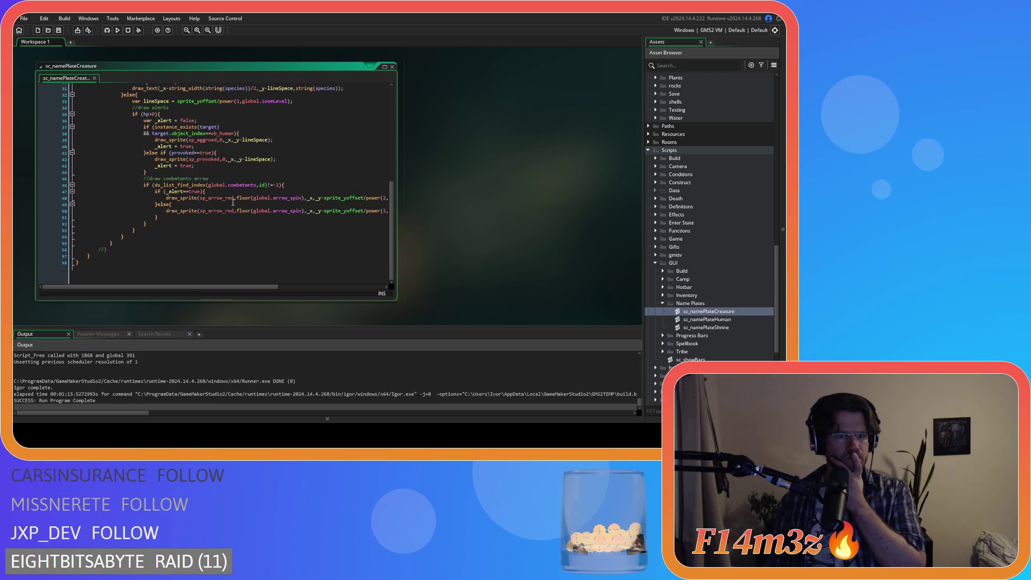
{"action": "scroll", "coordinate": [239, 201], "scroll_direction": "up", "scroll_amount": 5}
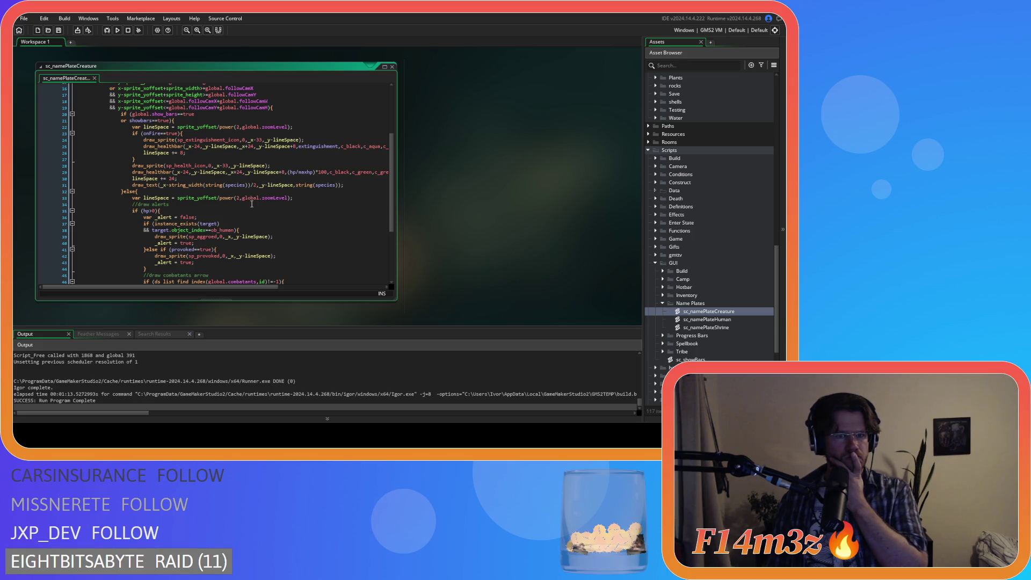
{"action": "double_click", "coordinate": [172, 178]}
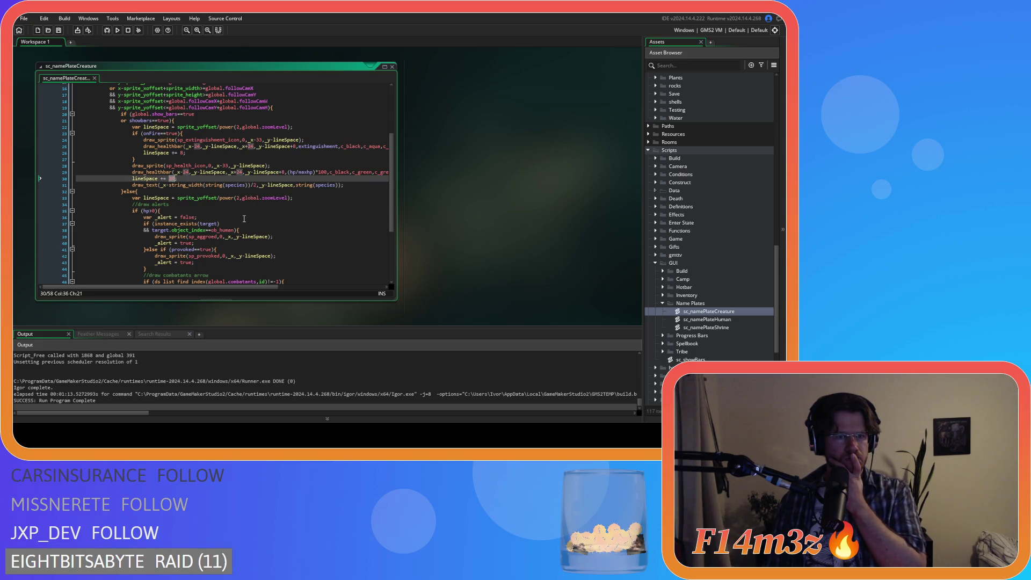
{"action": "type", "text": "20"}
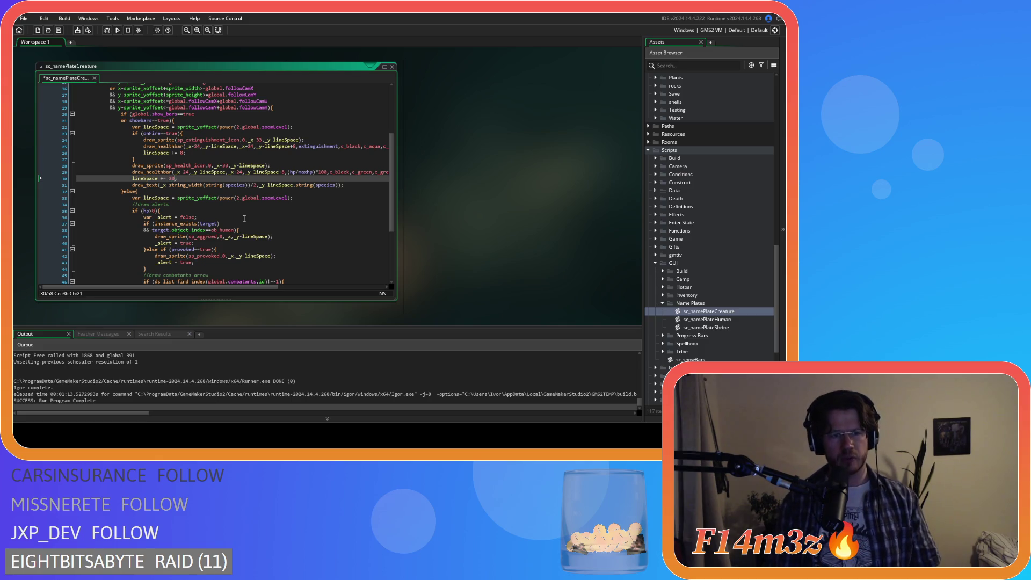
{"action": "key", "text": "F5"}
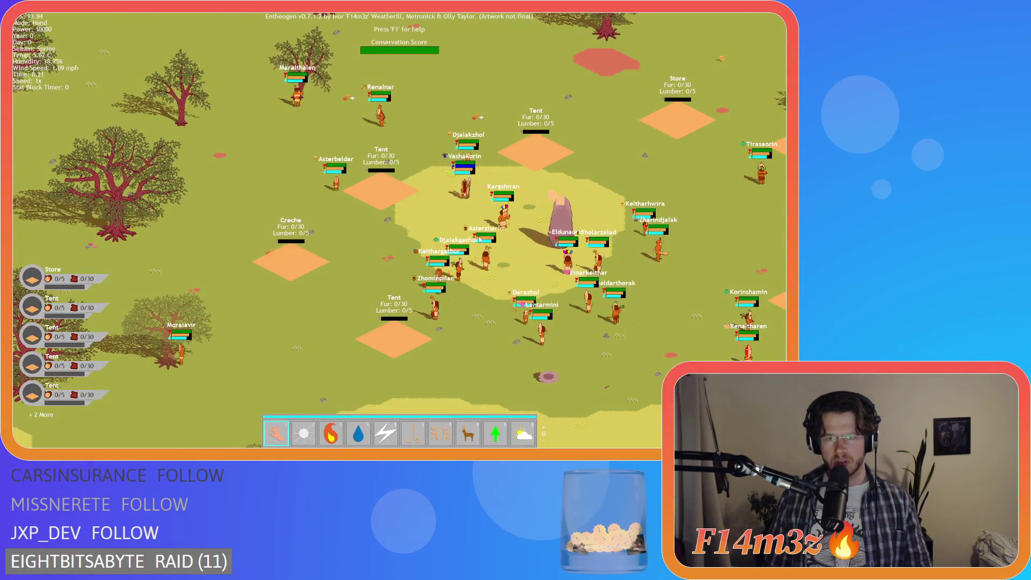
- Pan over to the deer meadow and zoom to check the villager, deer and bear nameplates
{"action": "scroll", "coordinate": [329, 177], "scroll_direction": "down", "scroll_amount": 3}
{"action": "key", "text": "a"}
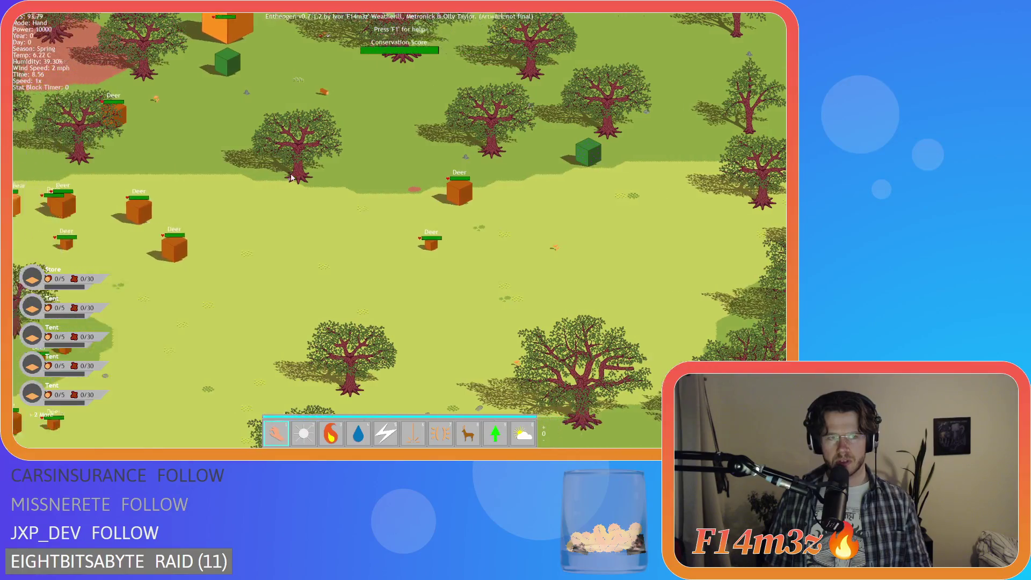
{"action": "key", "text": "a"}
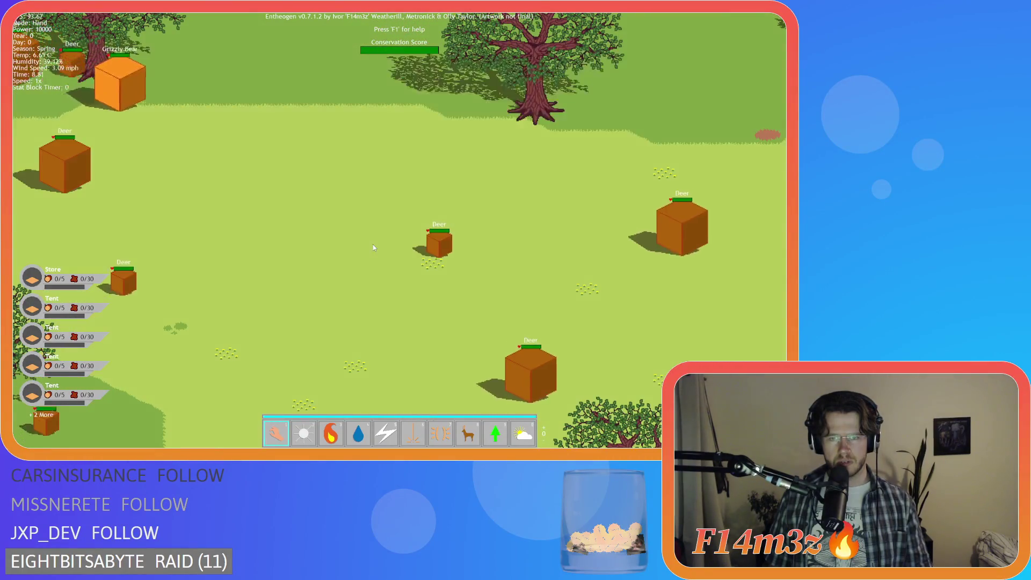
{"action": "scroll", "coordinate": [373, 244], "scroll_direction": "down", "scroll_amount": 3}
{"action": "scroll", "coordinate": [373, 244], "scroll_direction": "up", "scroll_amount": 3}
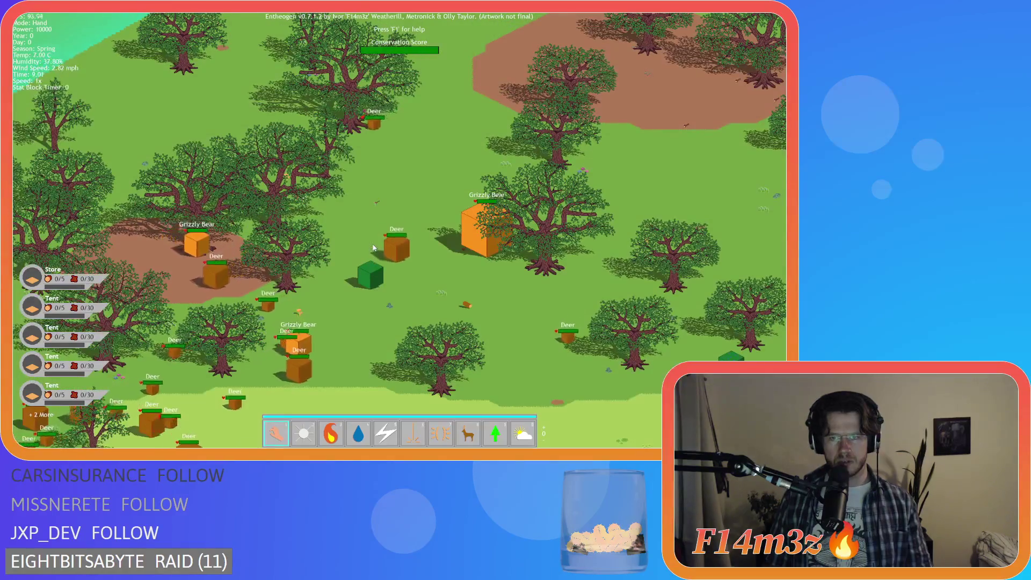
{"action": "scroll", "coordinate": [373, 247], "scroll_direction": "up", "scroll_amount": 3}
{"action": "scroll", "coordinate": [337, 159], "scroll_direction": "up", "scroll_amount": 2}
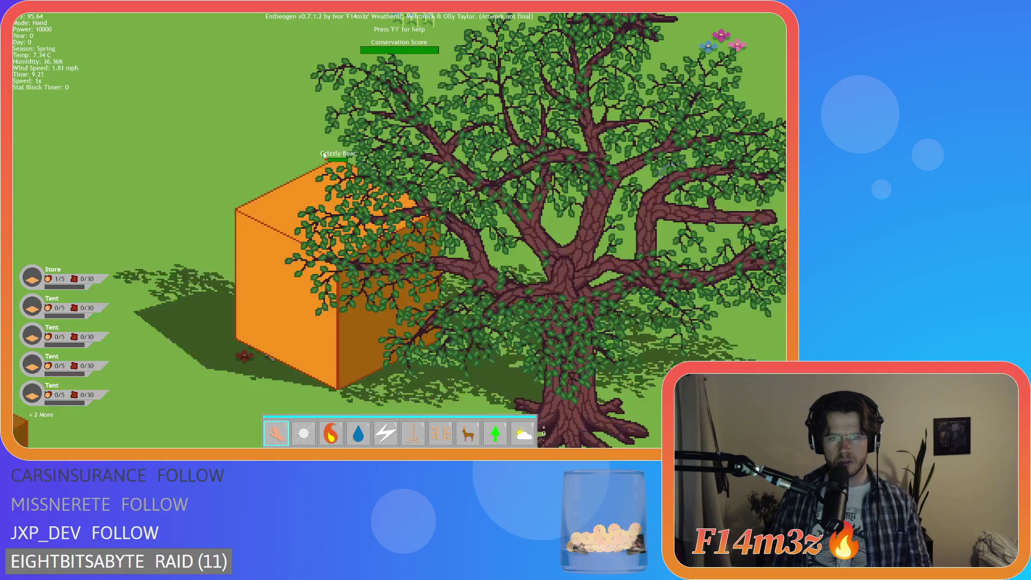
{"action": "scroll", "coordinate": [337, 159], "scroll_direction": "down", "scroll_amount": 5}
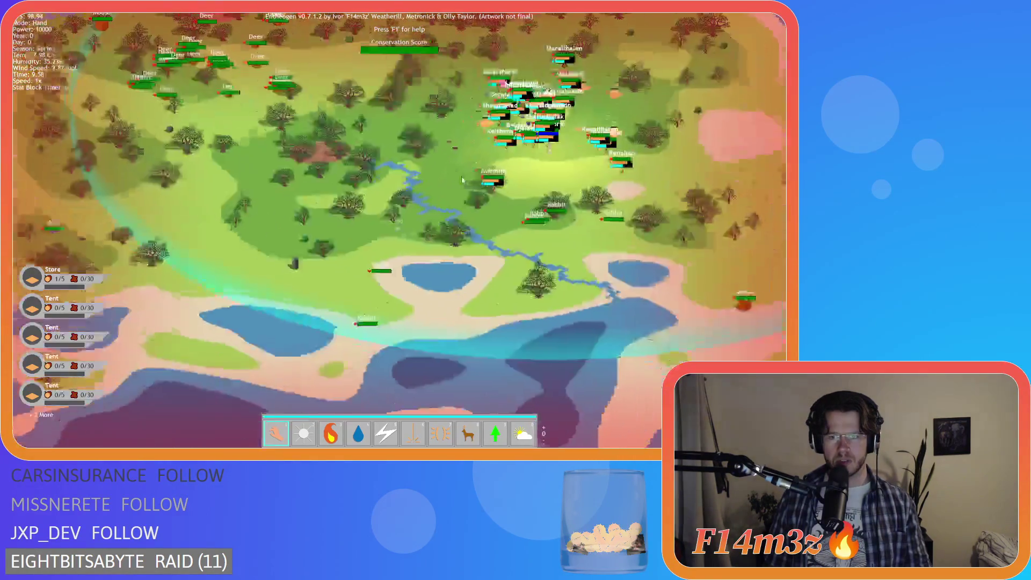
- Unpause and quit the game, then inspect the species label drawing lines in the script
{"action": "key", "text": "space"}
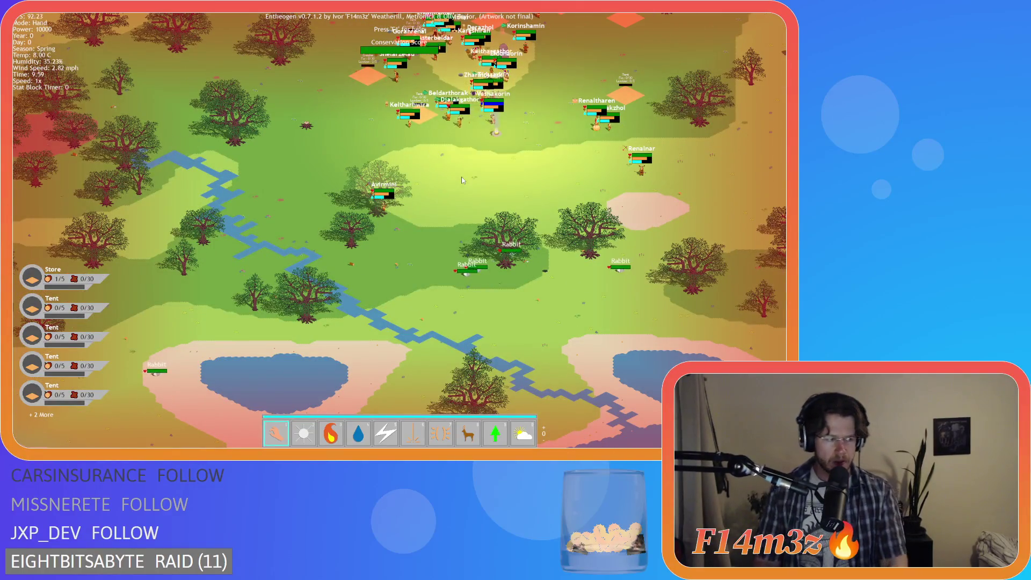
{"action": "key", "text": "Escape"}
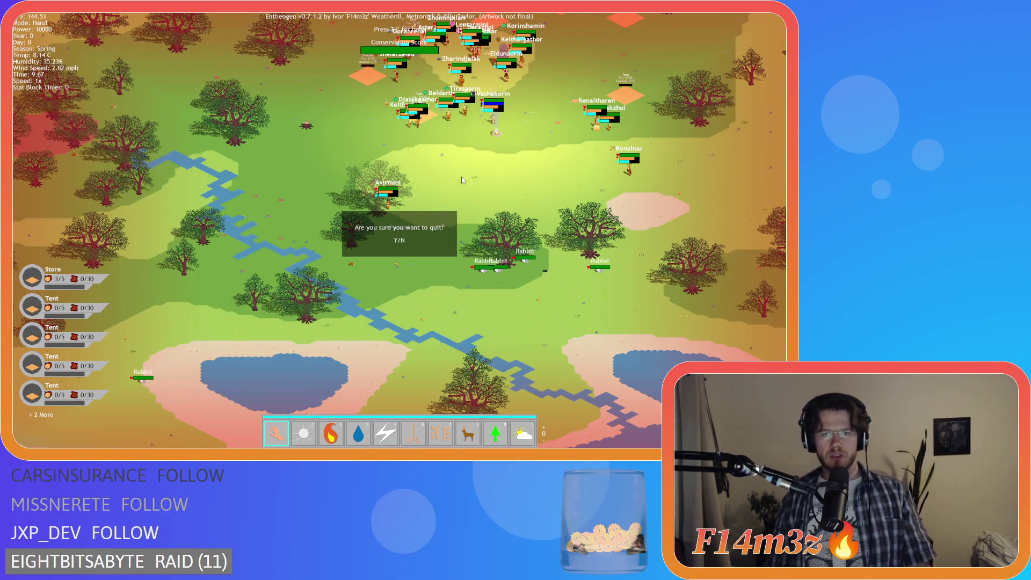
{"action": "key", "text": "y"}
{"action": "left_click", "coordinate": [301, 162]}
{"action": "left_click", "coordinate": [292, 185]}
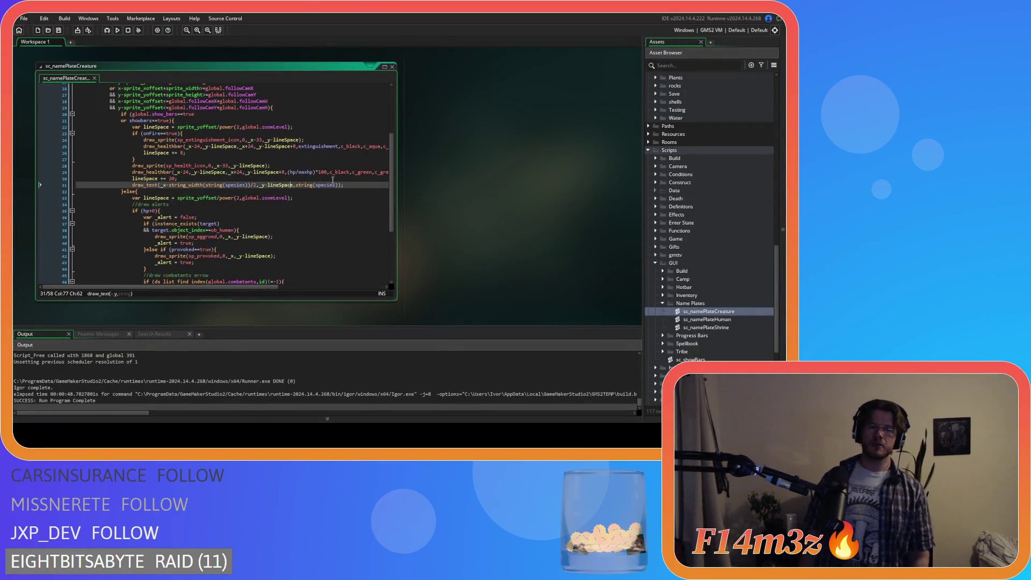
{"action": "left_click", "coordinate": [267, 166]}
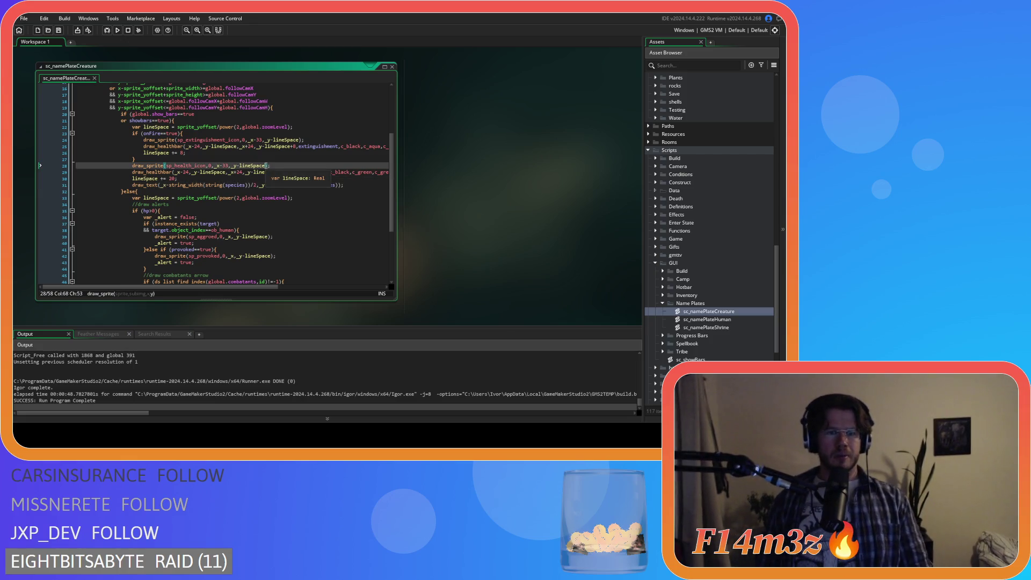
{"action": "left_click", "coordinate": [259, 172]}
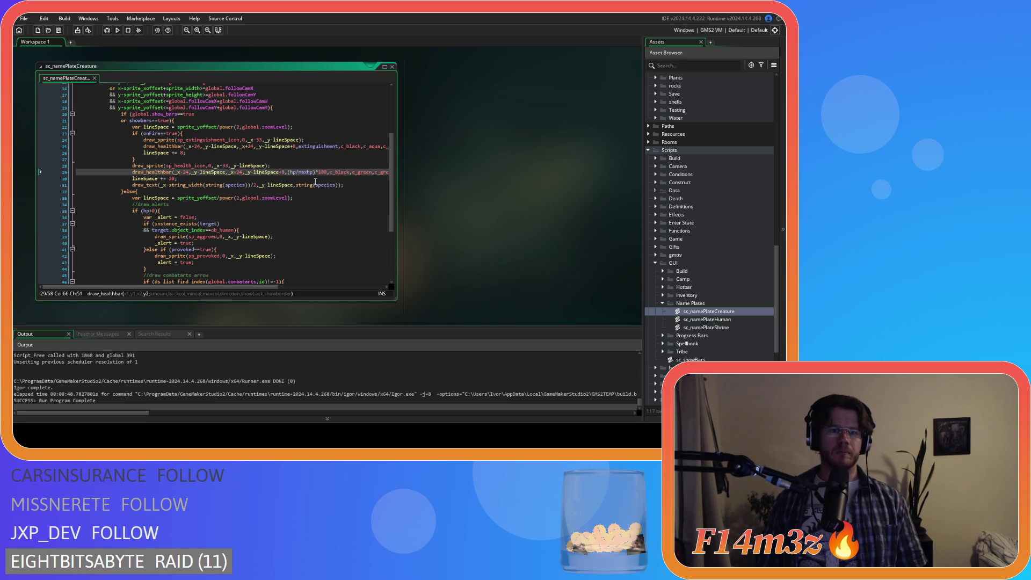
{"action": "left_click", "coordinate": [315, 179]}
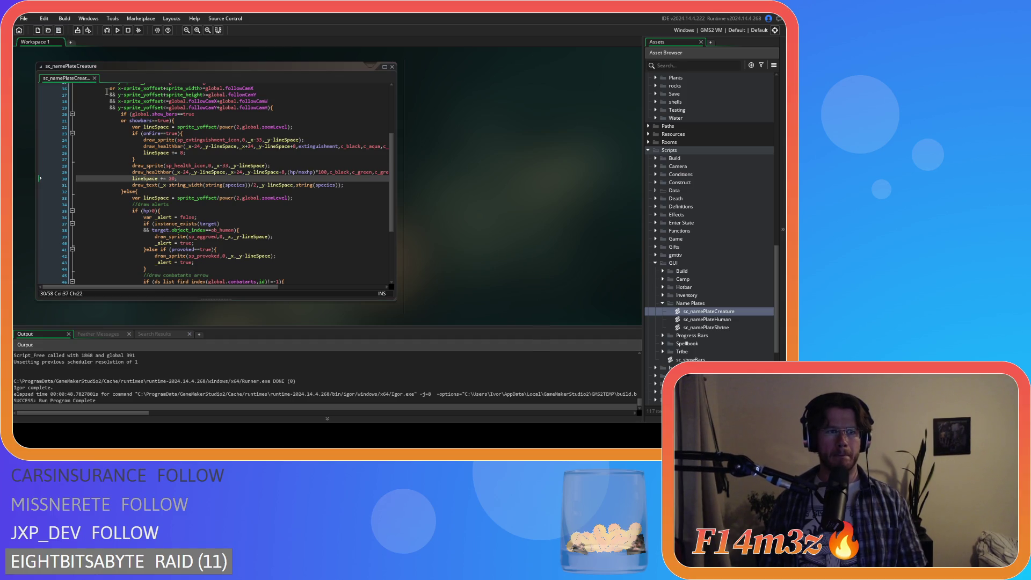
{"action": "left_click", "coordinate": [291, 166]}
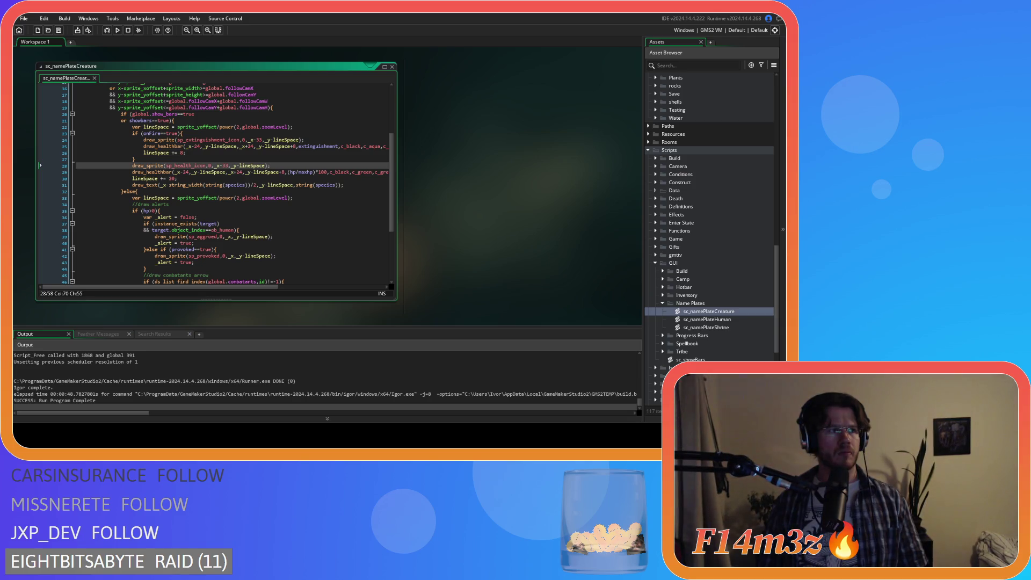
{"action": "left_click", "coordinate": [287, 158]}
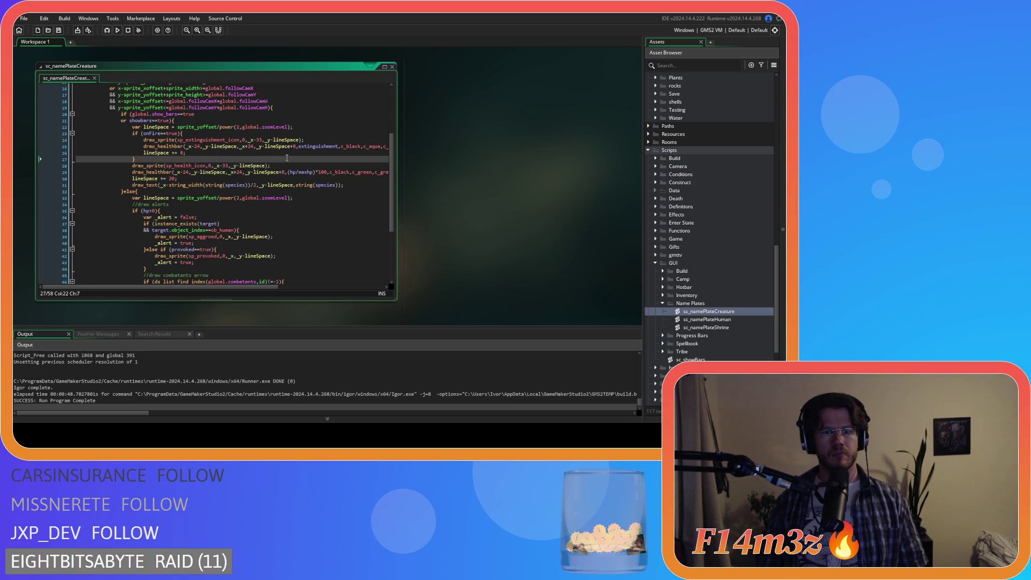
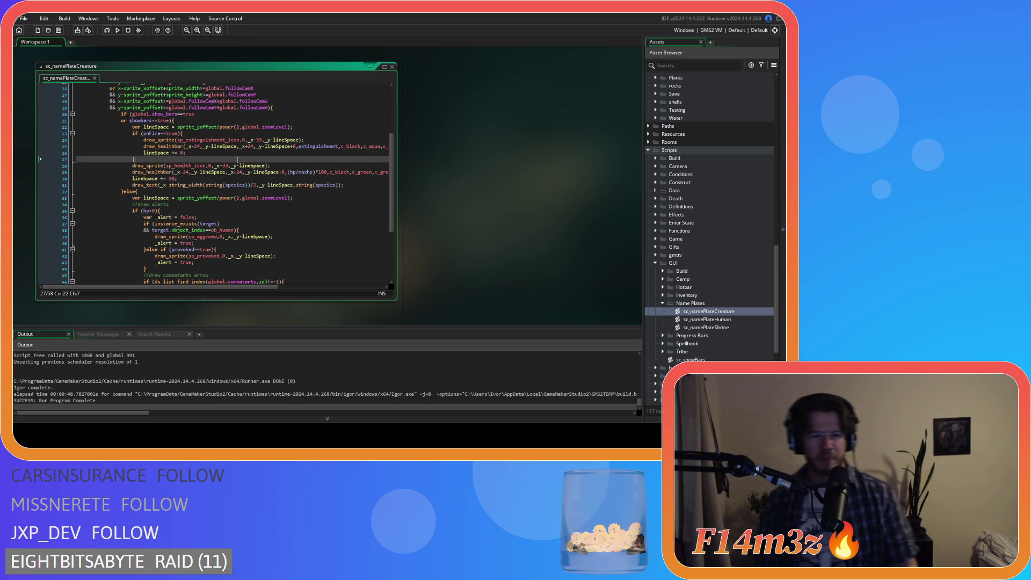
- Review the lineSpace += 8 line, the draw_sprite call and the onFire check in sc_namePlateCreature
{"action": "left_click", "coordinate": [262, 147]}
{"action": "left_click", "coordinate": [263, 151]}
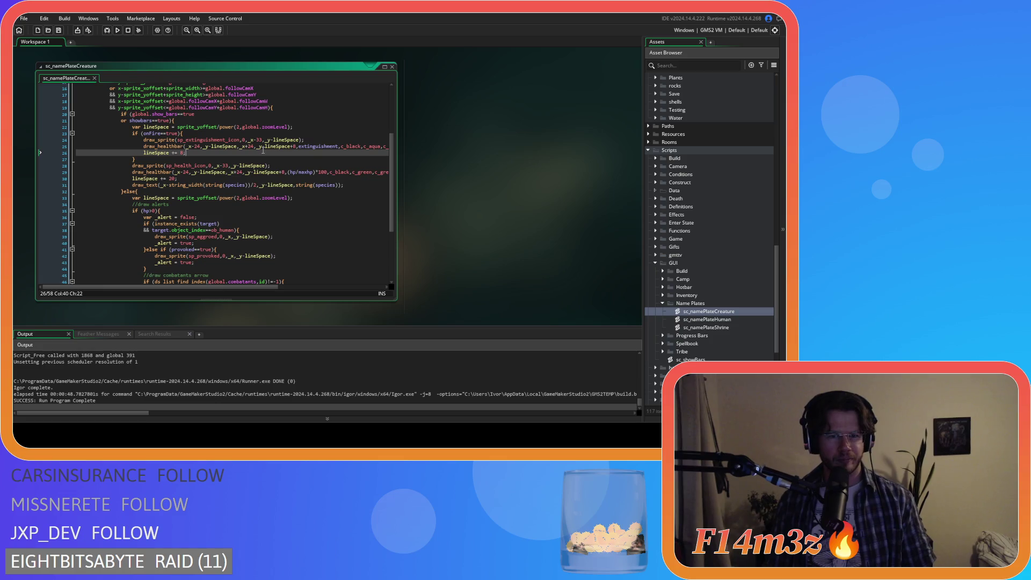
{"action": "left_click", "coordinate": [209, 140]}
{"action": "left_click", "coordinate": [219, 133]}
{"action": "key", "text": "Left"}
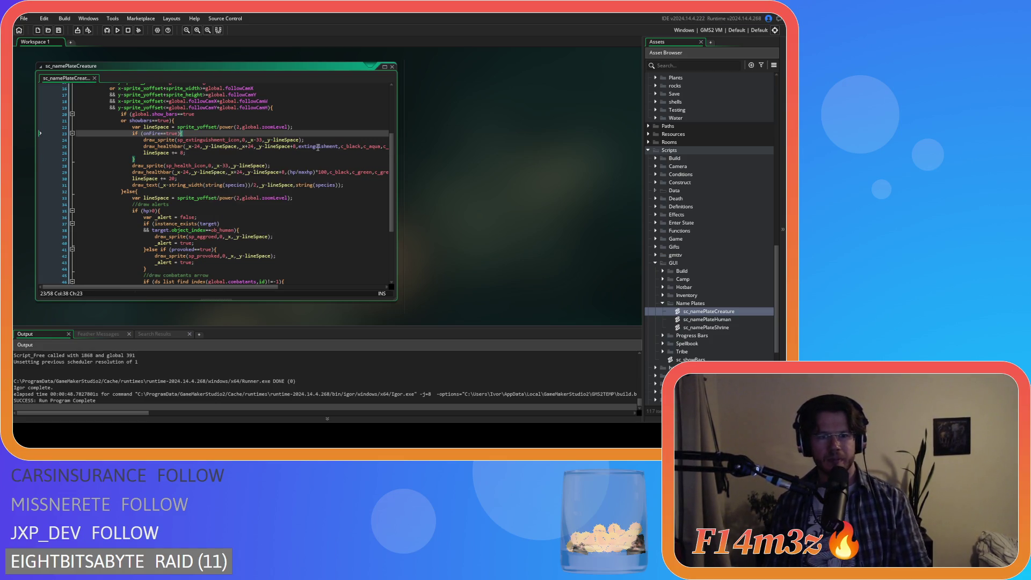
{"action": "scroll", "coordinate": [302, 156], "scroll_direction": "up", "scroll_amount": 1}
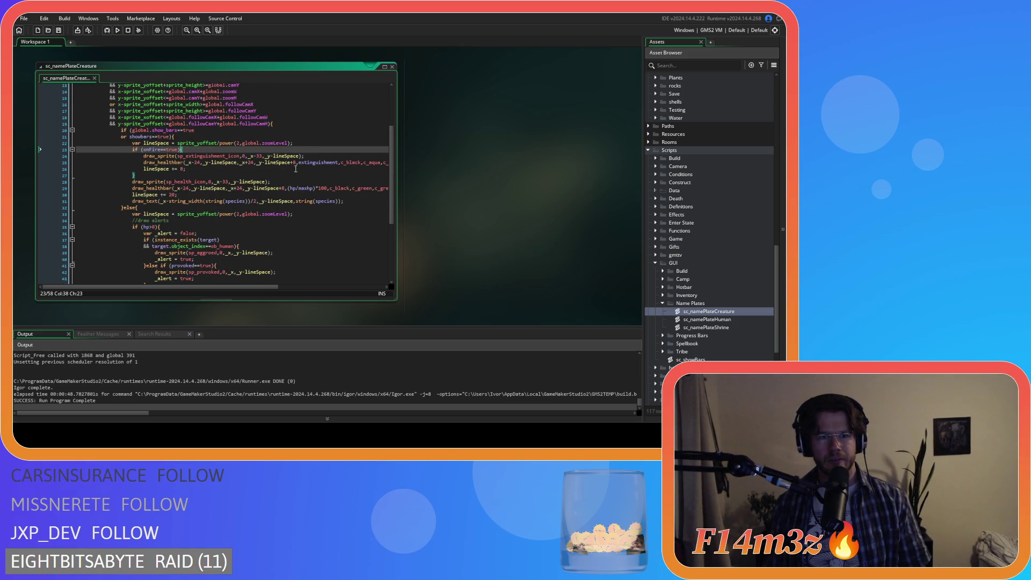
{"action": "left_click", "coordinate": [263, 170]}
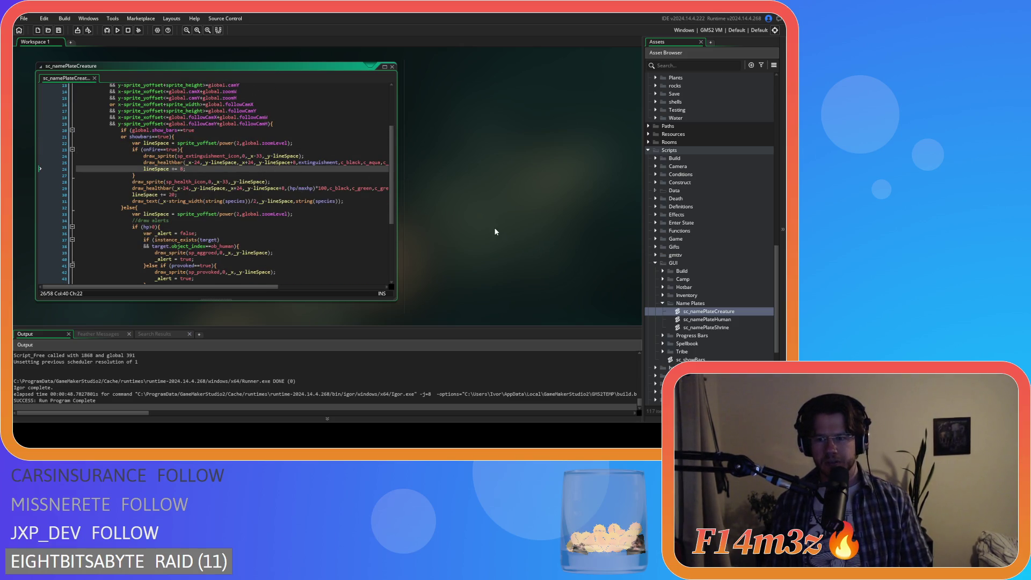
{"action": "left_click", "coordinate": [281, 206]}
{"action": "scroll", "coordinate": [281, 206], "scroll_direction": "down", "scroll_amount": 5}
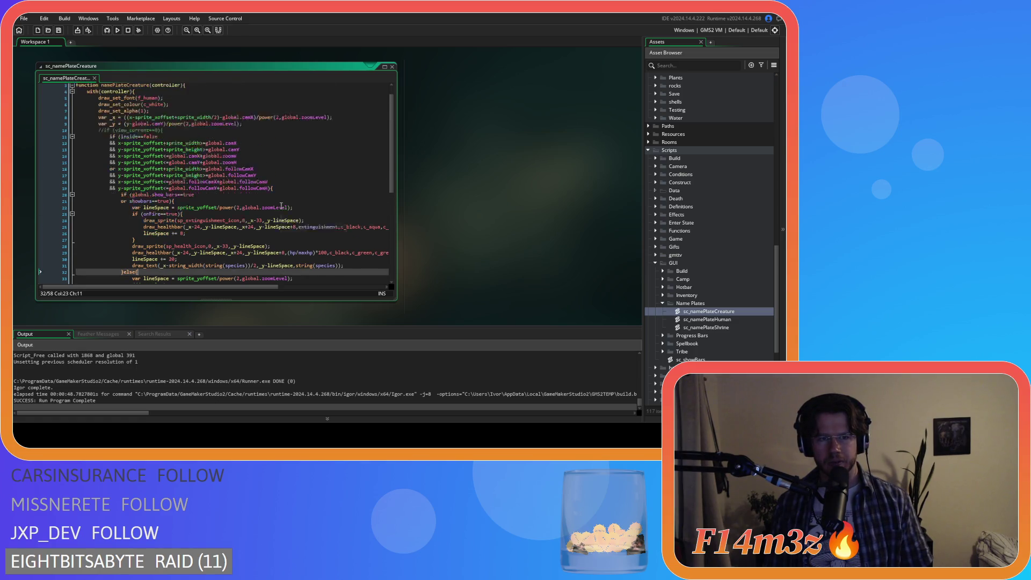
{"action": "scroll", "coordinate": [281, 206], "scroll_direction": "up", "scroll_amount": 4}
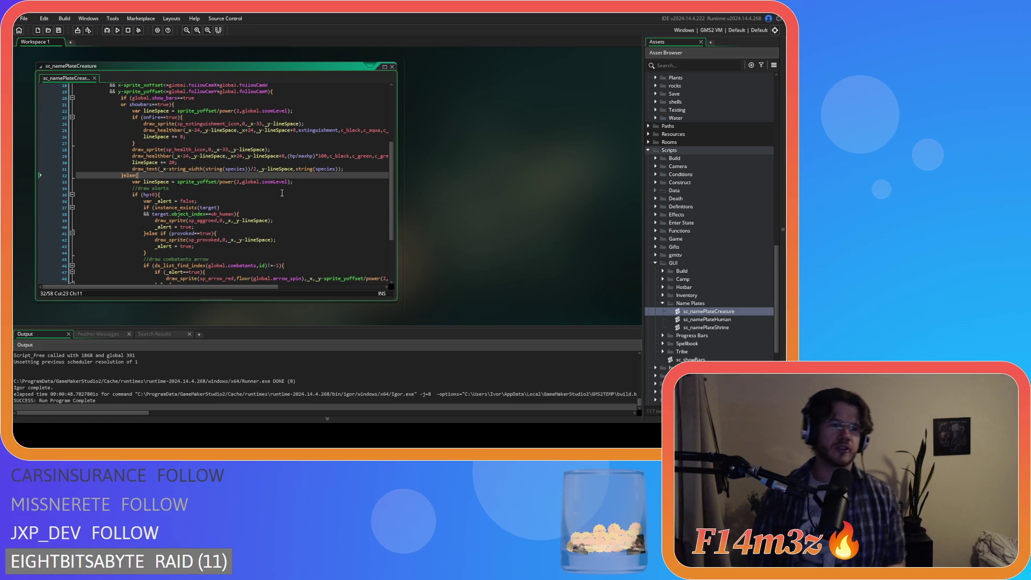
- Compare the else branch on line 32 with the draw alerts comment and onFire check
{"action": "left_click", "coordinate": [133, 188]}
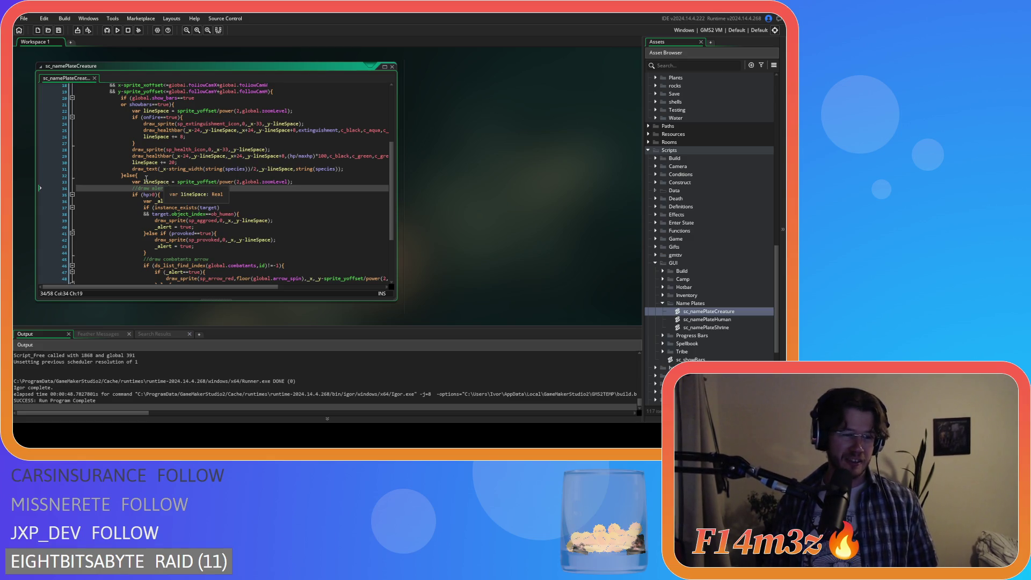
{"action": "left_click", "coordinate": [168, 176]}
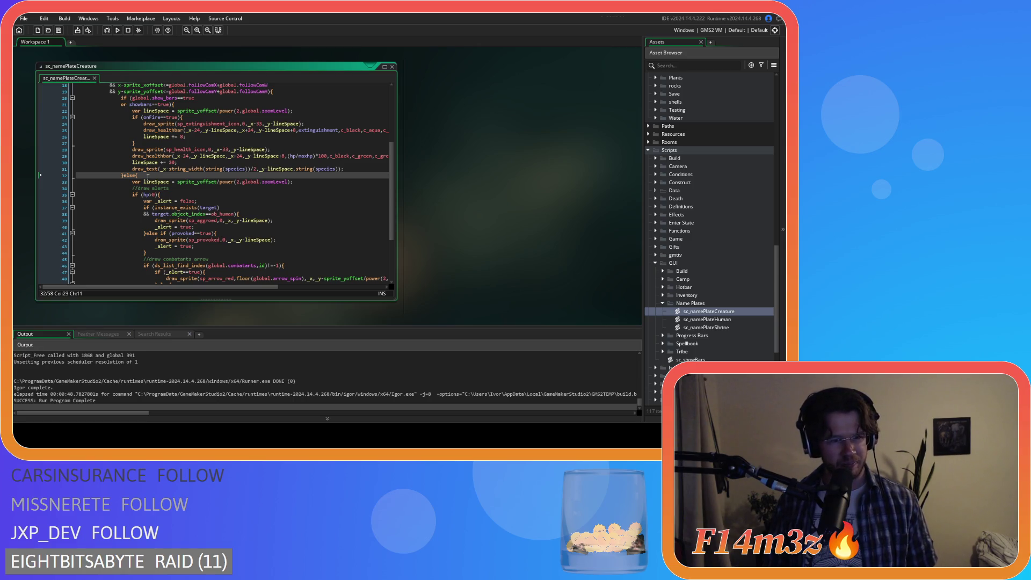
{"action": "left_click", "coordinate": [251, 186]}
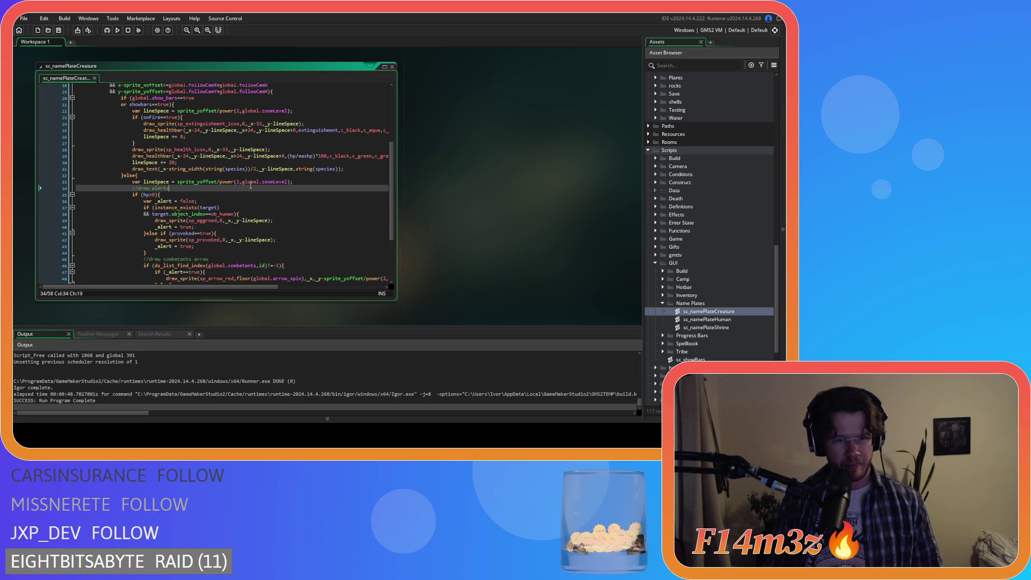
{"action": "scroll", "coordinate": [285, 207], "scroll_direction": "up", "scroll_amount": 4}
{"action": "scroll", "coordinate": [351, 209], "scroll_direction": "down", "scroll_amount": 3}
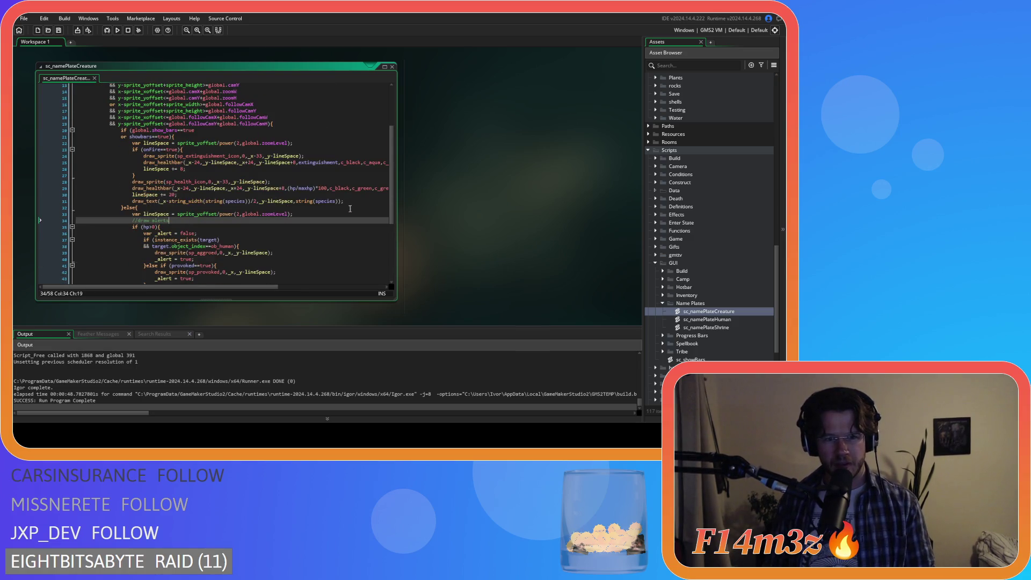
{"action": "scroll", "coordinate": [244, 288], "scroll_direction": "right", "scroll_amount": 2}
{"action": "scroll", "coordinate": [243, 288], "scroll_direction": "left", "scroll_amount": 1}
{"action": "scroll", "coordinate": [248, 223], "scroll_direction": "up", "scroll_amount": 2}
{"action": "left_click", "coordinate": [210, 207]}
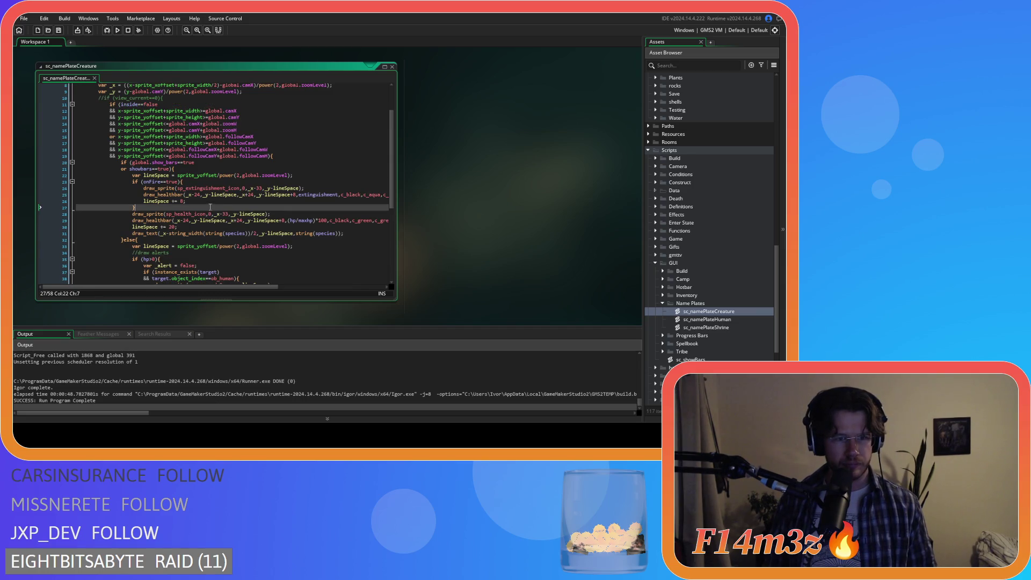
{"action": "left_click", "coordinate": [297, 181]}
{"action": "scroll", "coordinate": [316, 206], "scroll_direction": "up", "scroll_amount": 3}
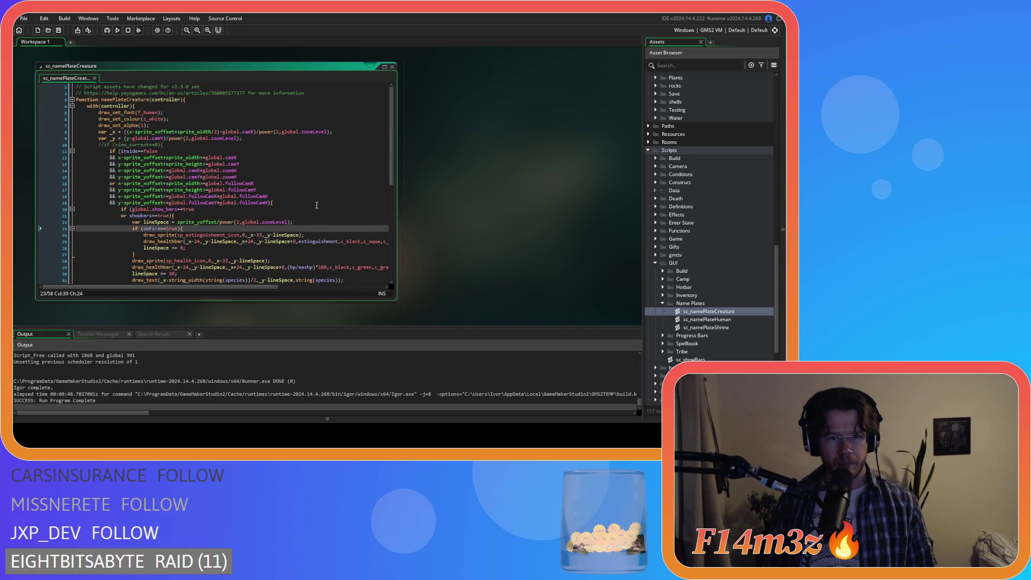
- Check the camera bounds and else-branch lineSpace declaration, then close sc_namePlateCreature
{"action": "left_click", "coordinate": [322, 156]}
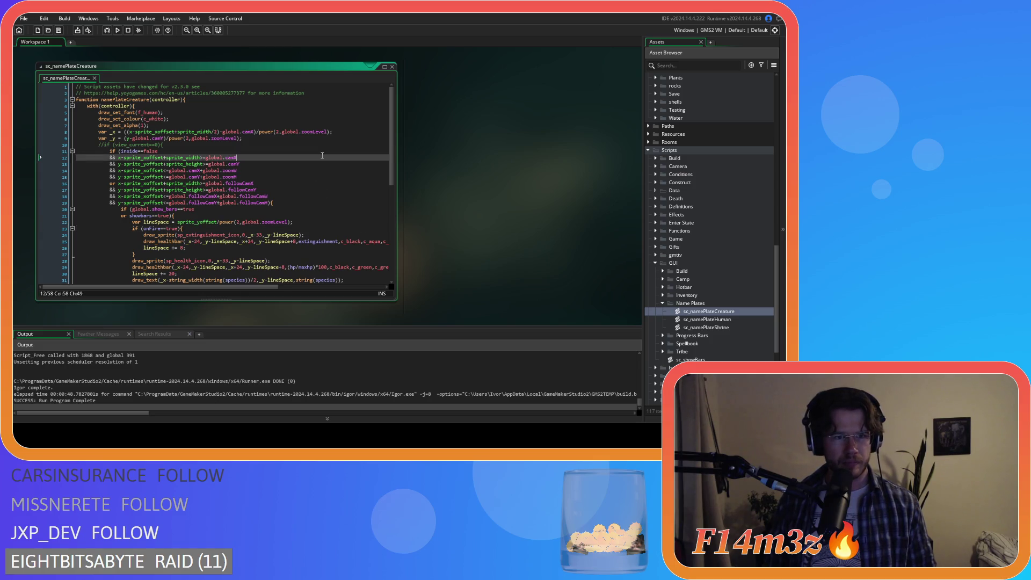
{"action": "scroll", "coordinate": [323, 156], "scroll_direction": "down", "scroll_amount": 3}
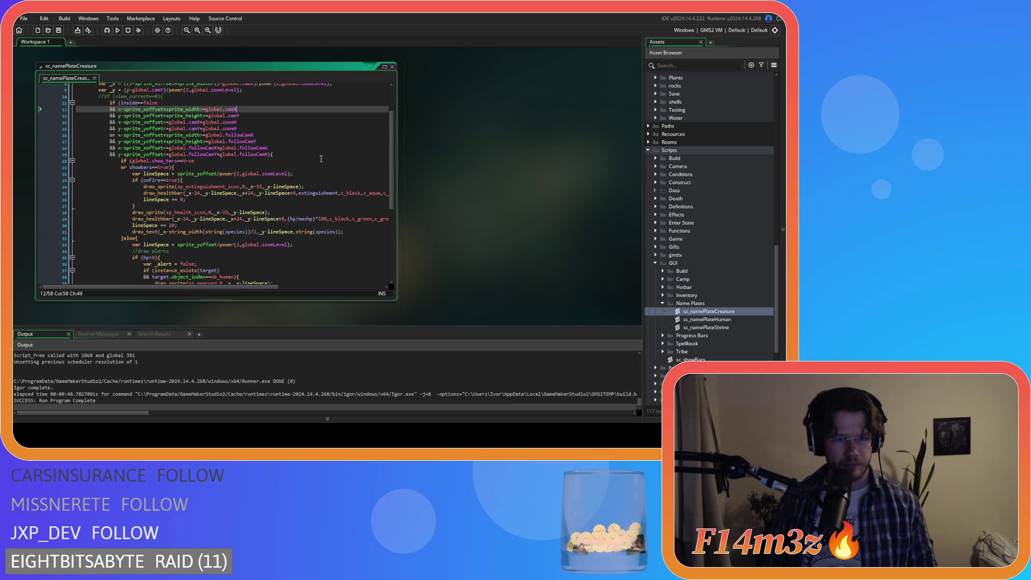
{"action": "left_click", "coordinate": [321, 231]}
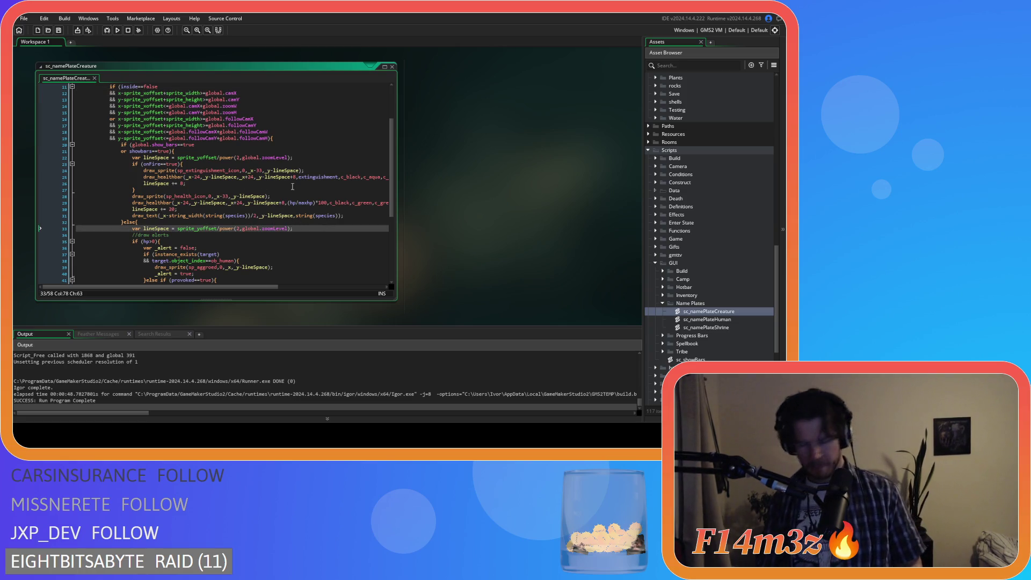
{"action": "scroll", "coordinate": [252, 233], "scroll_direction": "up", "scroll_amount": 3}
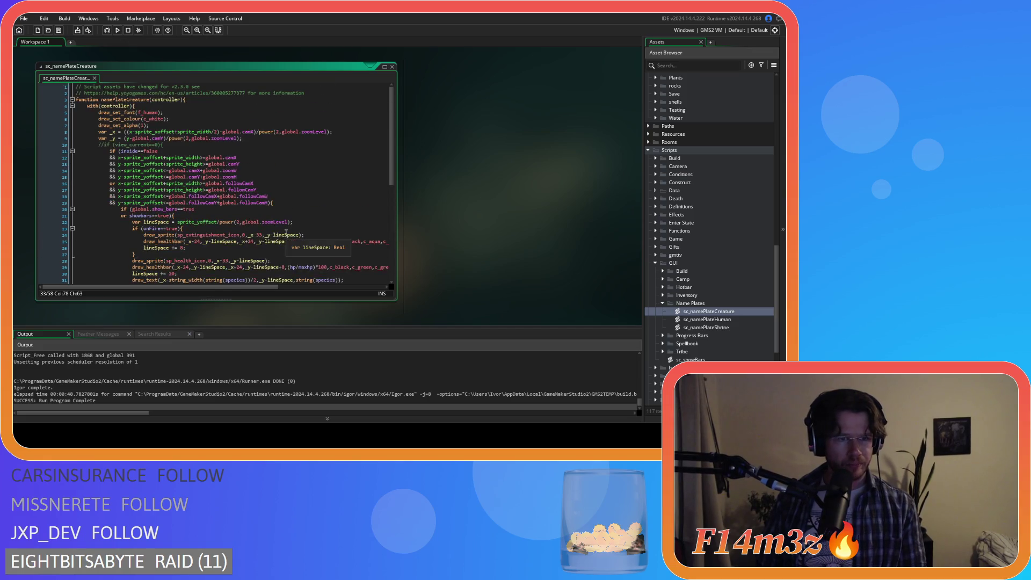
{"action": "scroll", "coordinate": [286, 232], "scroll_direction": "down", "scroll_amount": 2}
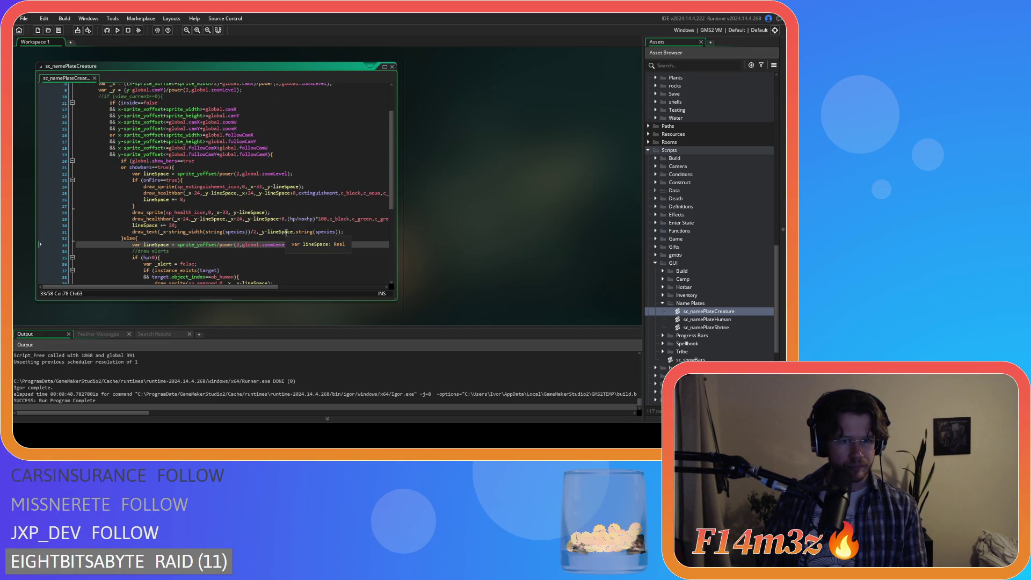
{"action": "scroll", "coordinate": [285, 232], "scroll_direction": "down", "scroll_amount": 7}
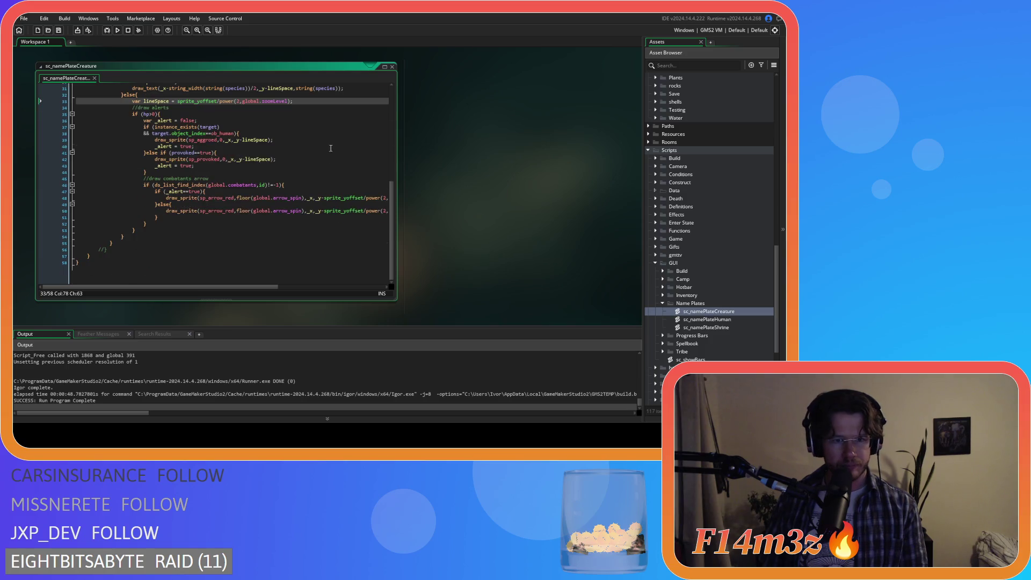
{"action": "left_click", "coordinate": [392, 66]}
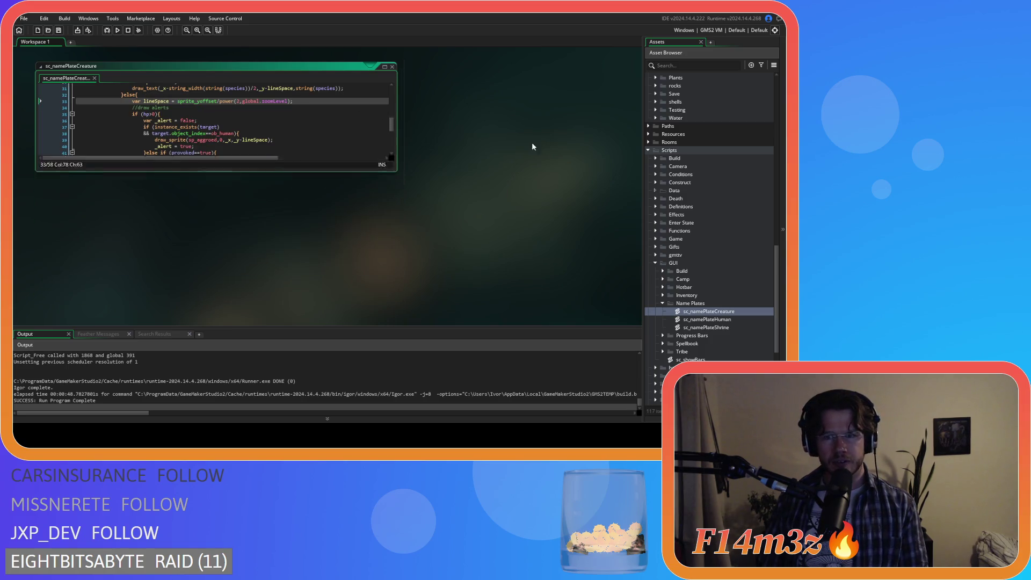
- Open sc_namePlateShrine and set up a whole-word, case-sensitive find of x replaced by _x
{"action": "double_click", "coordinate": [729, 329]}
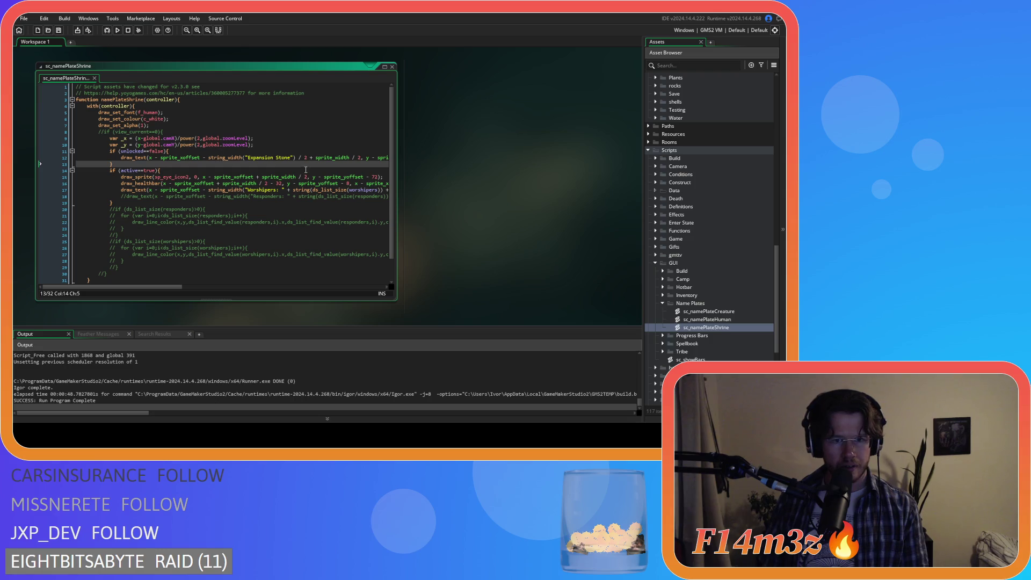
{"action": "double_click", "coordinate": [124, 138]}
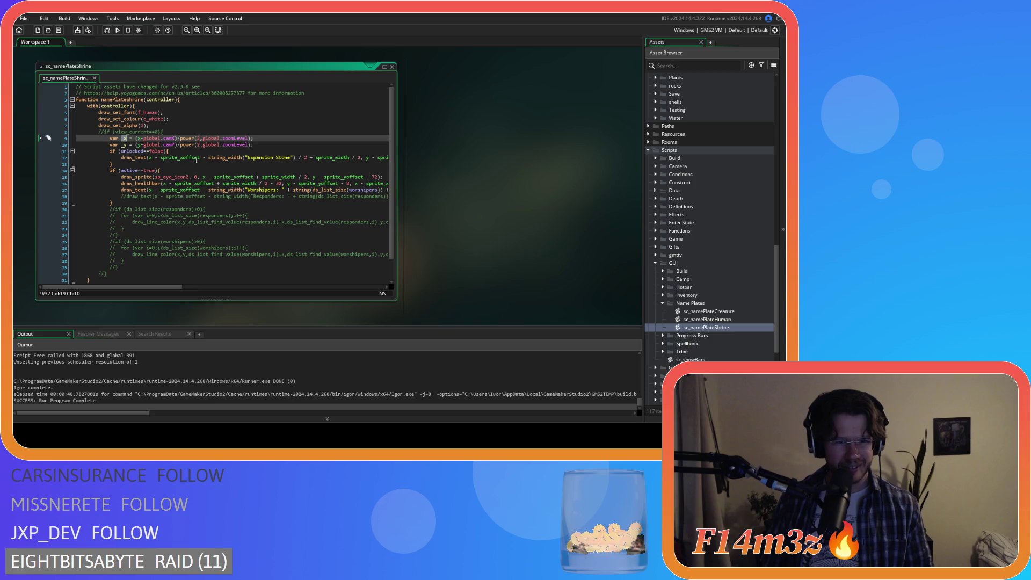
{"action": "double_click", "coordinate": [151, 157]}
{"action": "key", "text": "ctrl+f"}
{"action": "left_click", "coordinate": [260, 97]}
{"action": "type", "text": "_x"}
{"action": "left_click", "coordinate": [342, 97]}
{"action": "left_click", "coordinate": [354, 97]}
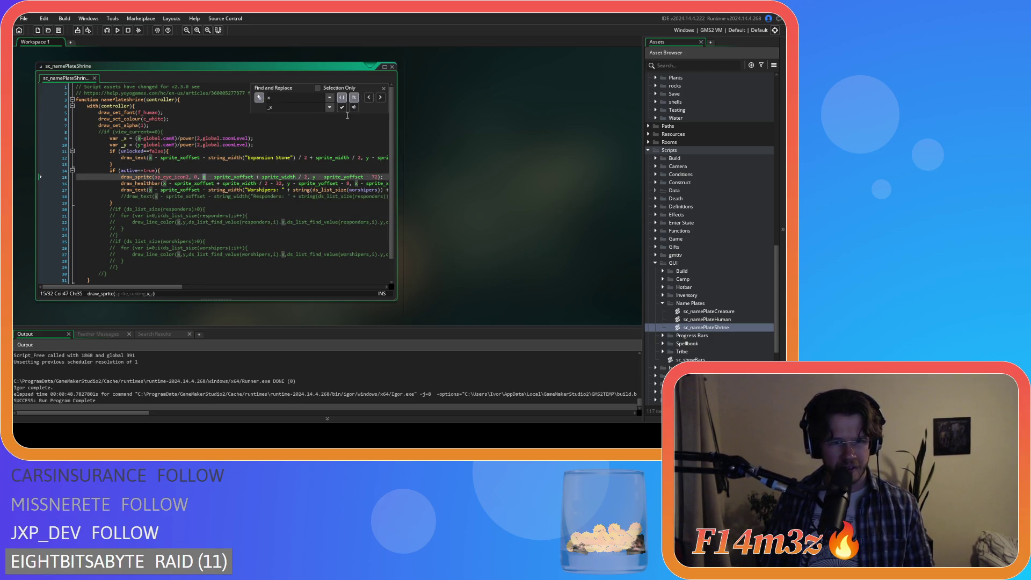
{"action": "left_click", "coordinate": [368, 98]}
- Replace each bare x through line 17 with _x and save the script
{"action": "left_click", "coordinate": [342, 107]}
{"action": "left_click", "coordinate": [342, 107]}
{"action": "left_click", "coordinate": [341, 107]}
{"action": "left_click", "coordinate": [342, 106]}
{"action": "left_click", "coordinate": [342, 107]}
{"action": "left_click", "coordinate": [383, 88]}
{"action": "key", "text": "ctrl+s"}
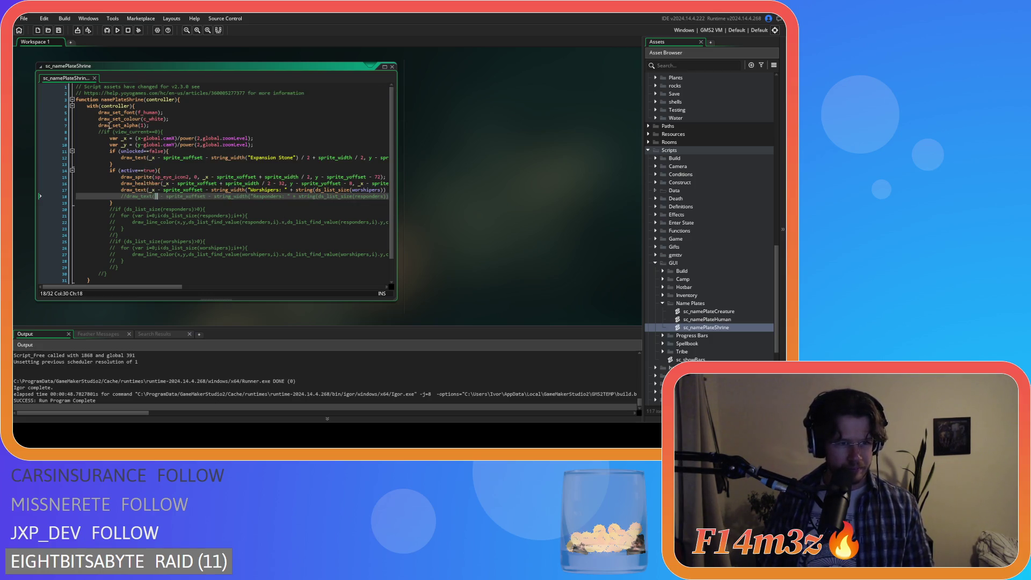
- Search for y with replacement _y, undoing the first incorrect replacements
{"action": "double_click", "coordinate": [124, 144]}
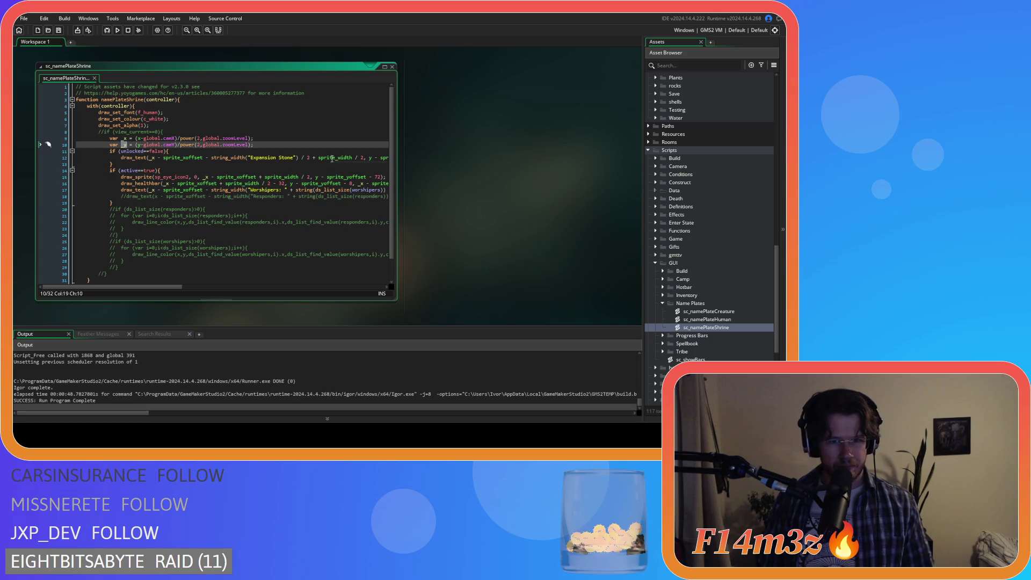
{"action": "double_click", "coordinate": [369, 157]}
{"action": "key", "text": "ctrl+f"}
{"action": "left_click", "coordinate": [278, 107]}
{"action": "type", "text": "_y"}
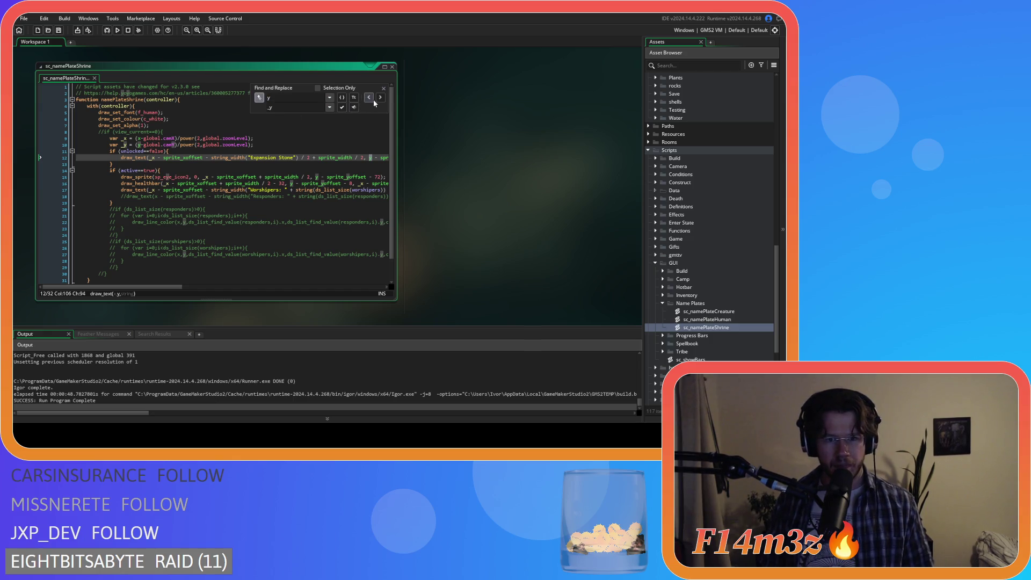
{"action": "left_click", "coordinate": [343, 107]}
{"action": "left_click", "coordinate": [342, 107]}
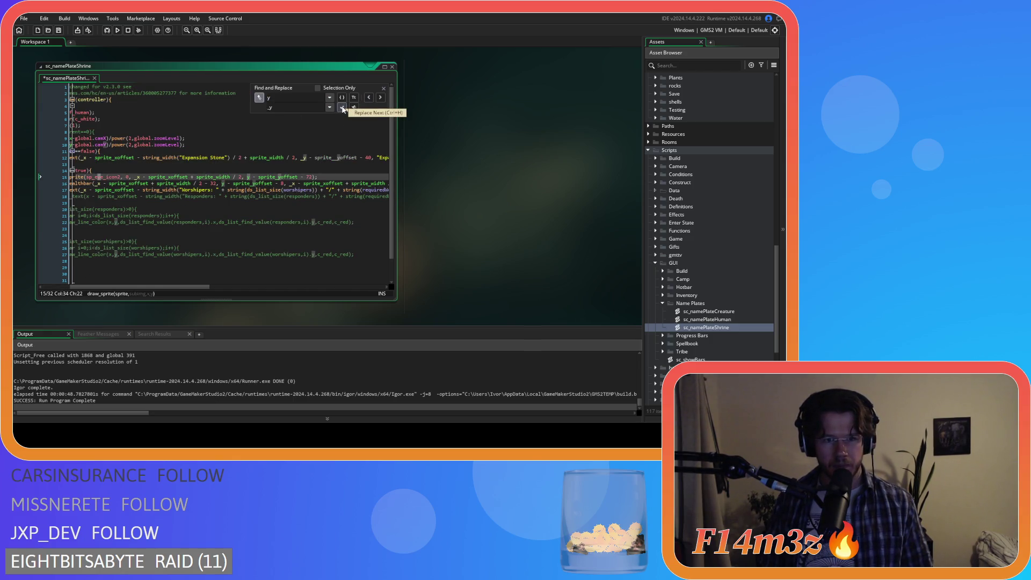
{"action": "key", "text": "ctrl+z"}
{"action": "key", "text": "ctrl+z"}
- With whole-word matching, replace every remaining y with _y and save the script
{"action": "left_click", "coordinate": [342, 97]}
{"action": "left_click", "coordinate": [370, 102]}
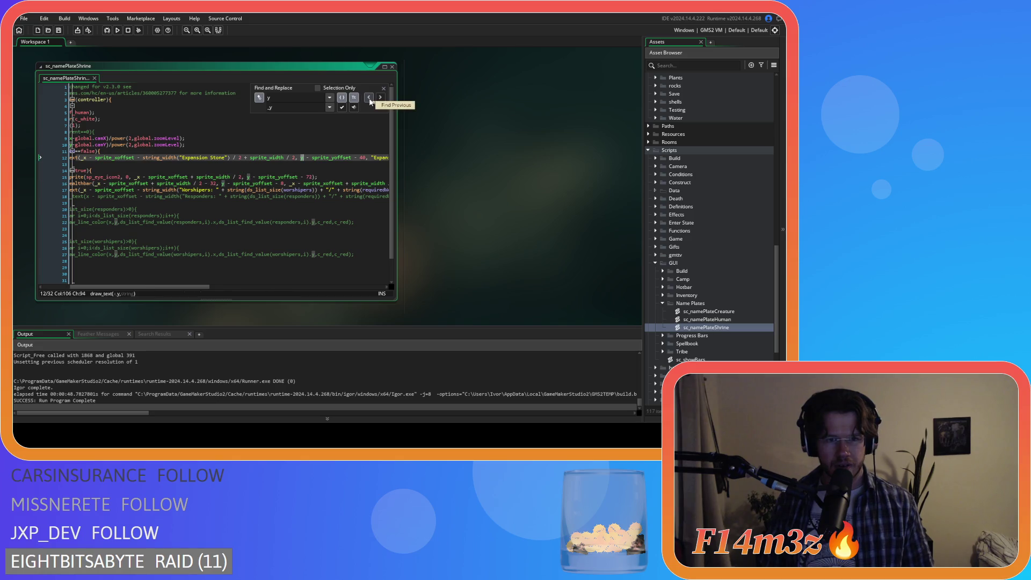
{"action": "left_click", "coordinate": [342, 109]}
{"action": "left_click", "coordinate": [341, 109]}
{"action": "left_click", "coordinate": [342, 109]}
{"action": "left_click", "coordinate": [341, 109]}
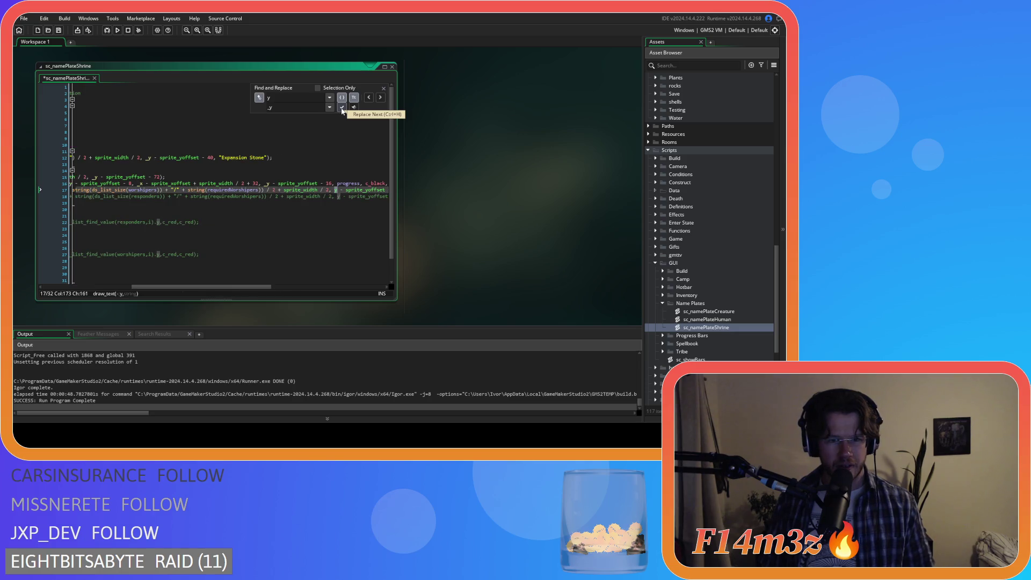
{"action": "left_click", "coordinate": [342, 109]}
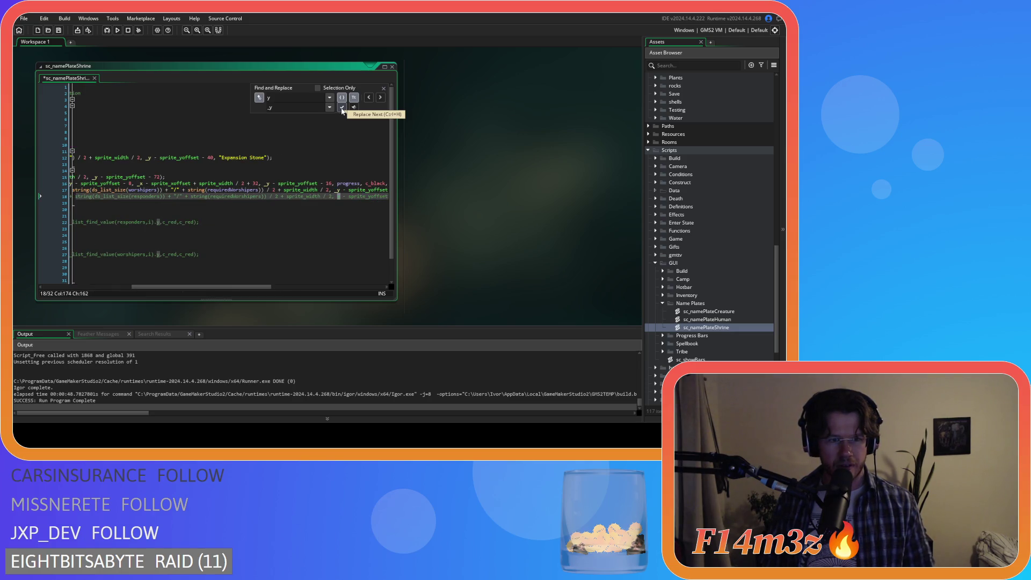
{"action": "left_click", "coordinate": [342, 109]}
{"action": "key", "text": "ctrl+s"}
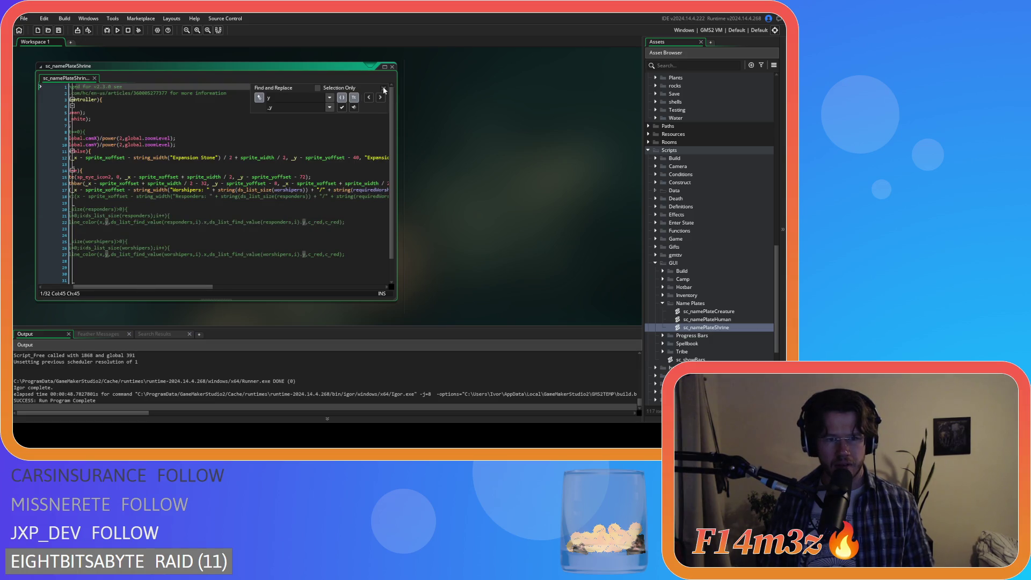
{"action": "left_click", "coordinate": [384, 89]}
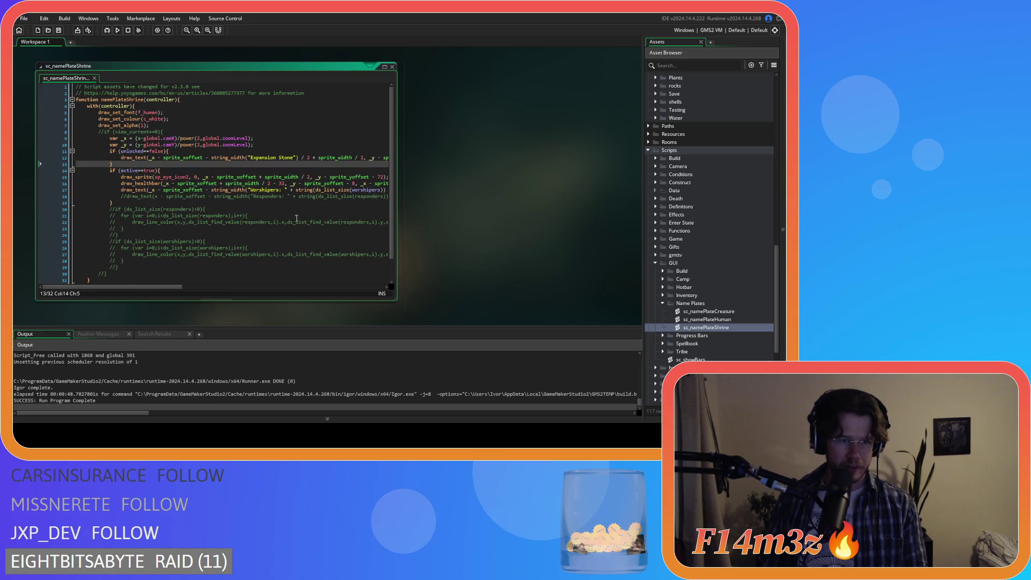
{"action": "scroll", "coordinate": [697, 293], "scroll_direction": "up", "scroll_amount": 10}
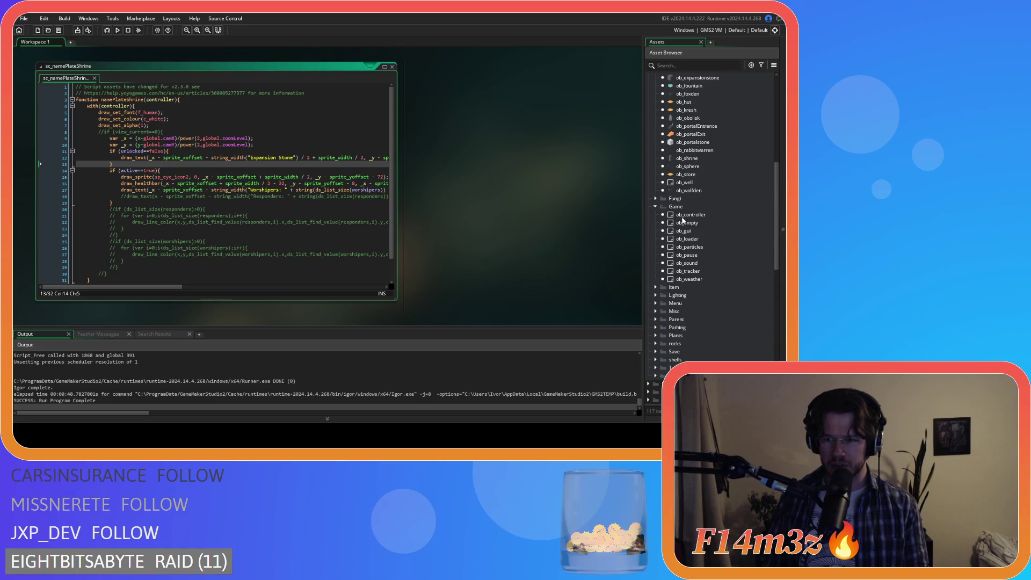
- In ob_gui's Draw GUI event, duplicate the ob_prey block as ob_shrine calling namePlateShrine
{"action": "double_click", "coordinate": [683, 230]}
{"action": "left_click_drag", "start_coordinate": [332, 184], "coordinate": [321, 170]}
{"action": "key", "text": "ctrl+d"}
{"action": "left_click", "coordinate": [340, 196]}
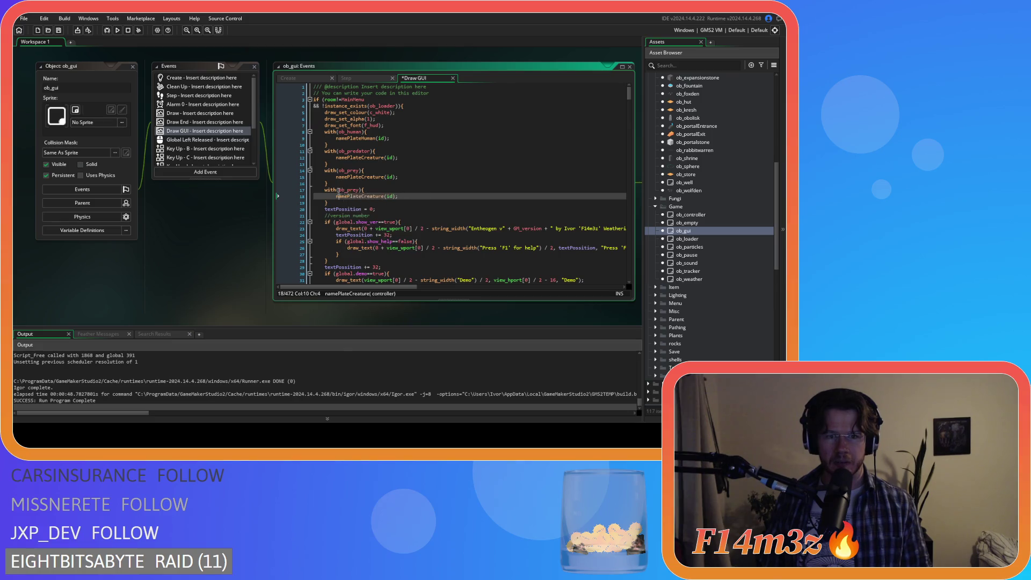
{"action": "double_click", "coordinate": [343, 190]}
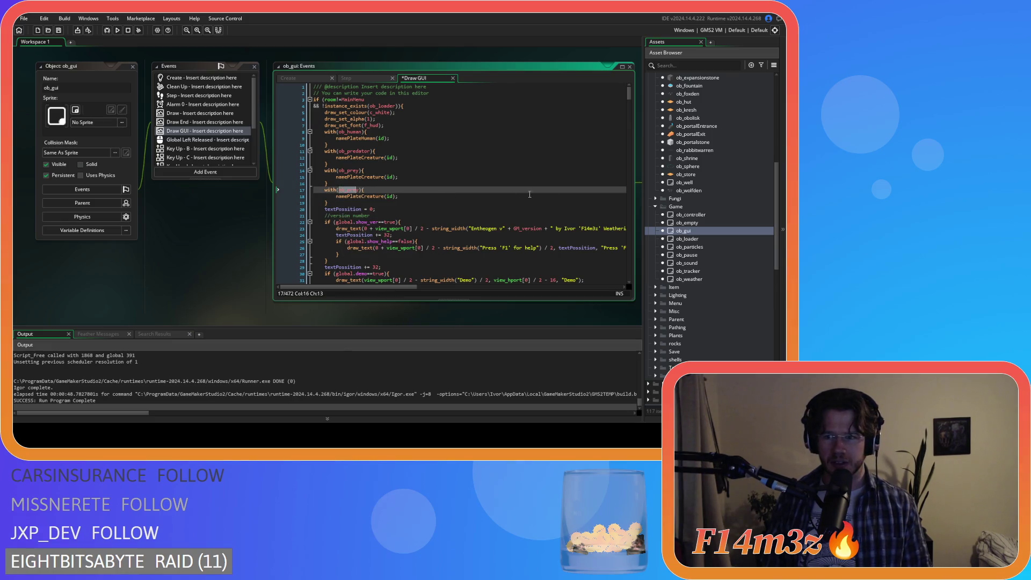
{"action": "scroll", "coordinate": [671, 236], "scroll_direction": "down", "scroll_amount": 2}
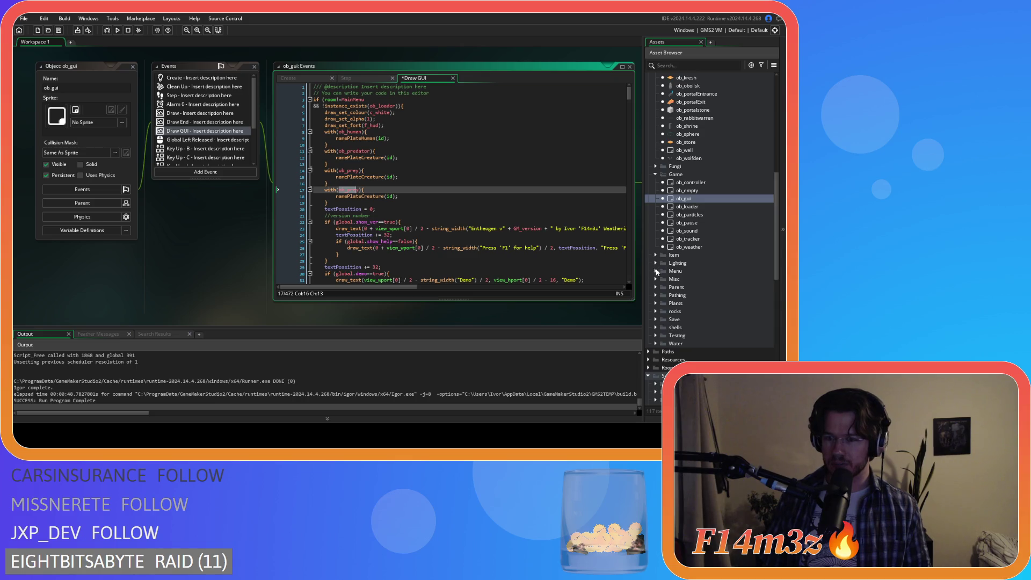
{"action": "scroll", "coordinate": [657, 273], "scroll_direction": "up", "scroll_amount": 10}
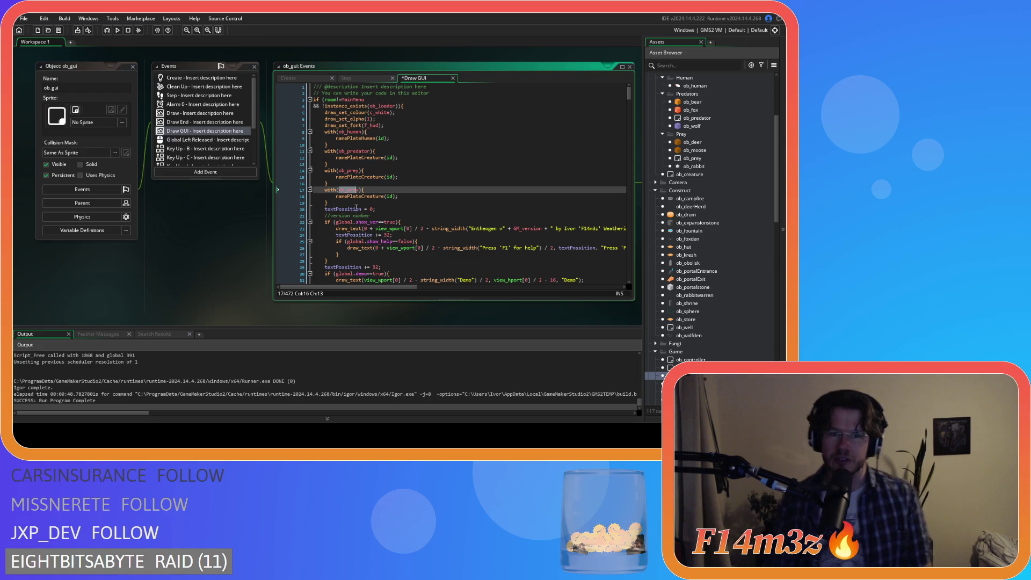
{"action": "left_click", "coordinate": [346, 189]}
{"action": "type", "text": "shrin"}
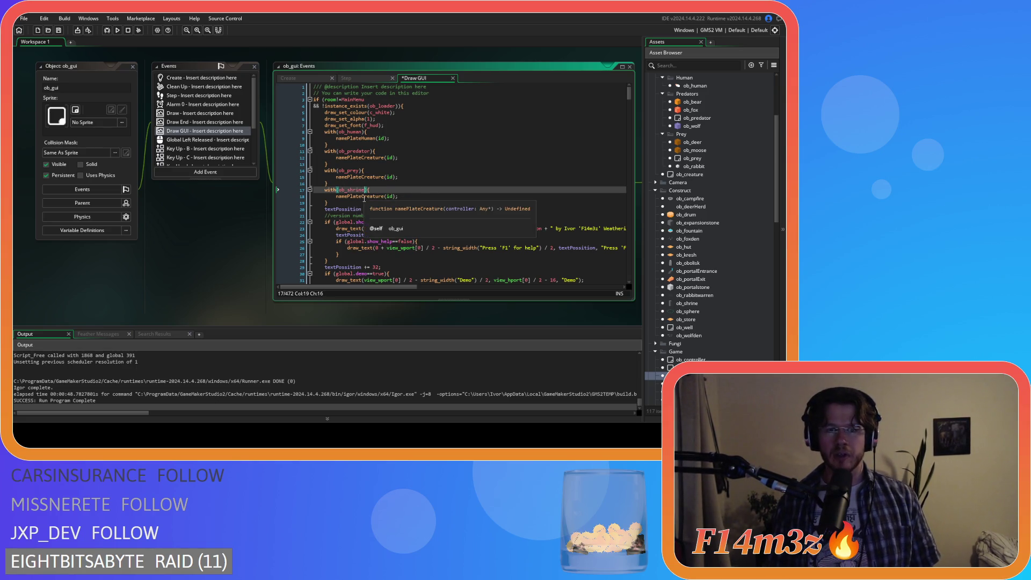
{"action": "left_click_drag", "start_coordinate": [363, 196], "coordinate": [386, 196]}
{"action": "type", "text": "Shrinme"}
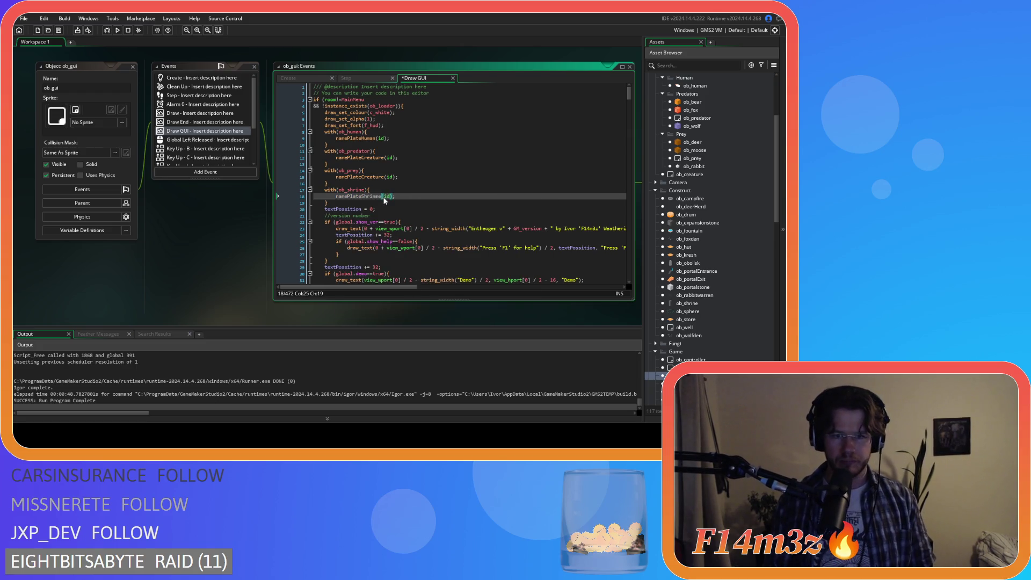
{"action": "key", "text": "BackSpace"}
{"action": "key", "text": "BackSpace"}
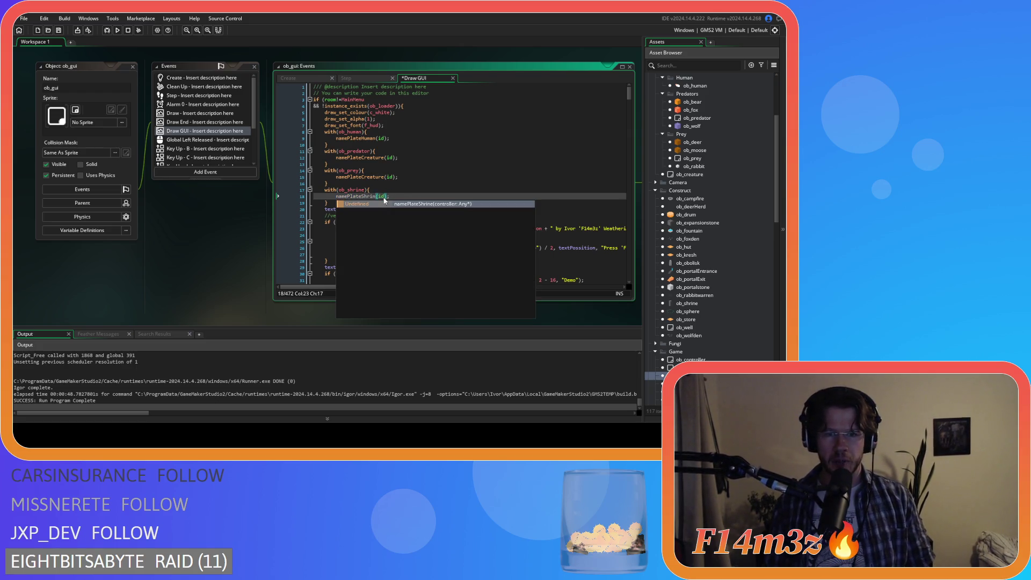
{"action": "type", "text": "e"}
- Duplicate the ob_shrine block for ob_portalstone
{"action": "mouse_move", "coordinate": [325, 190]}
{"action": "left_mouse_down"}
{"action": "mouse_move", "coordinate": [328, 204]}
{"action": "mouse_move", "coordinate": [366, 210]}
{"action": "left_mouse_up"}
{"action": "key", "text": "ctrl+d"}
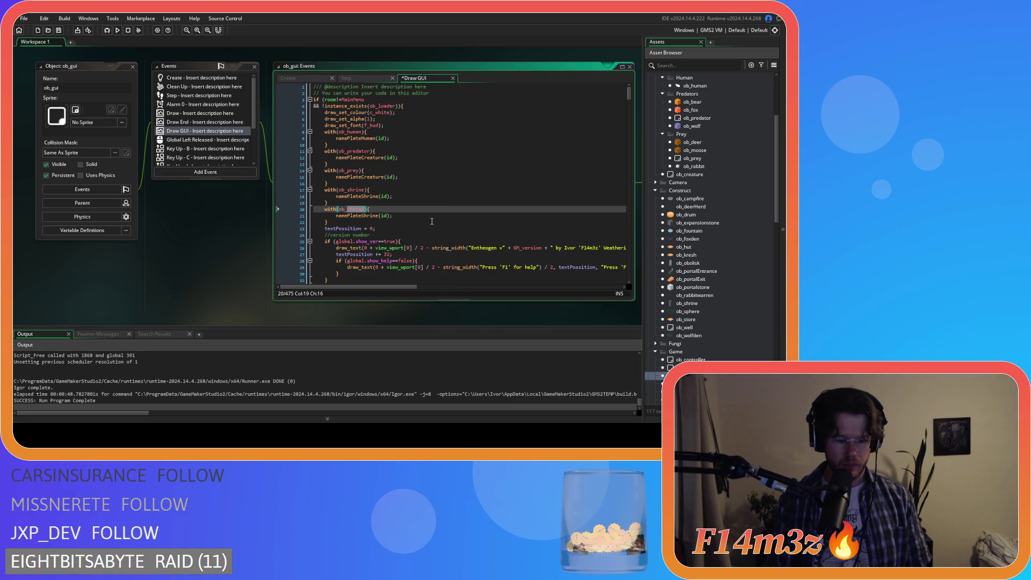
{"action": "type", "text": "p"}
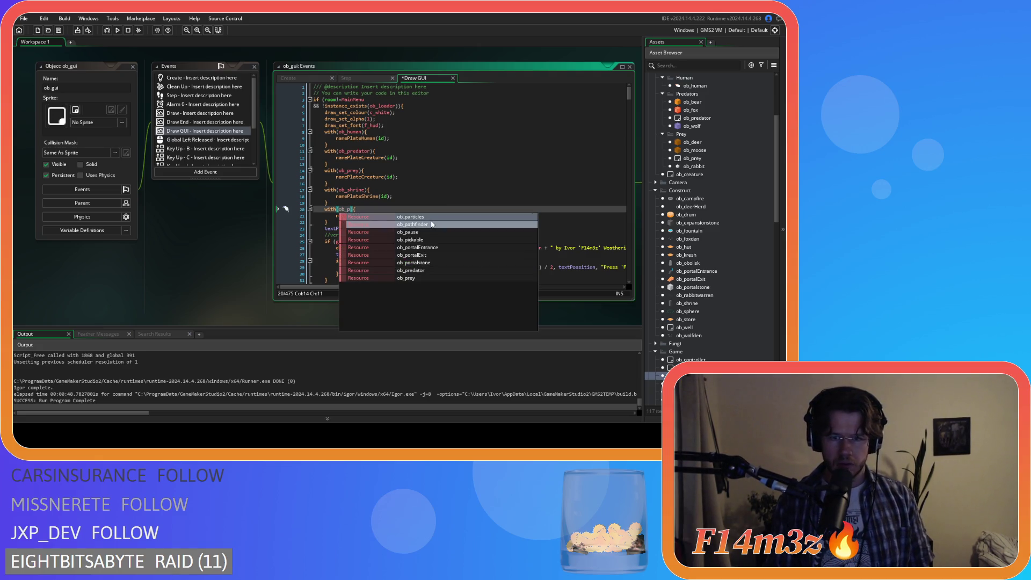
{"action": "type", "text": "ortal"}
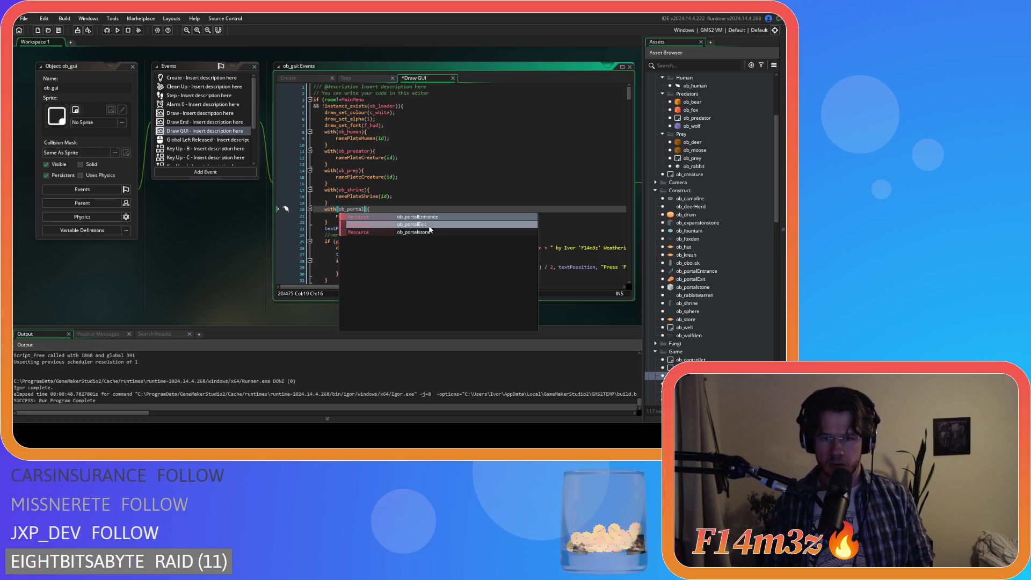
{"action": "left_click", "coordinate": [430, 231]}
- Duplicate the ob_portalstone block for ob_expansionstone and save the event
{"action": "left_click_drag", "start_coordinate": [327, 220], "coordinate": [314, 209]}
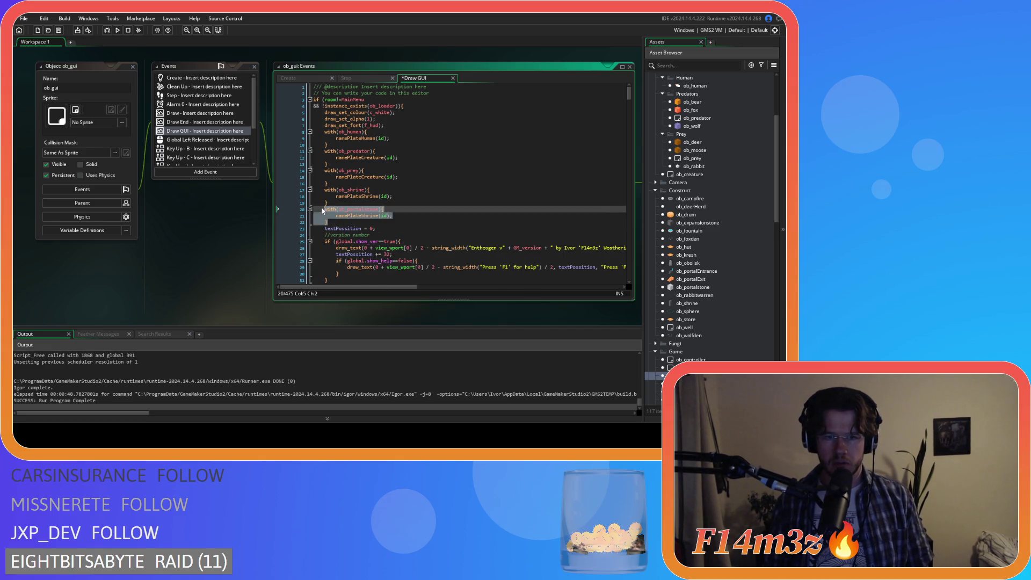
{"action": "key", "text": "ctrl+d"}
{"action": "left_click", "coordinate": [368, 235]}
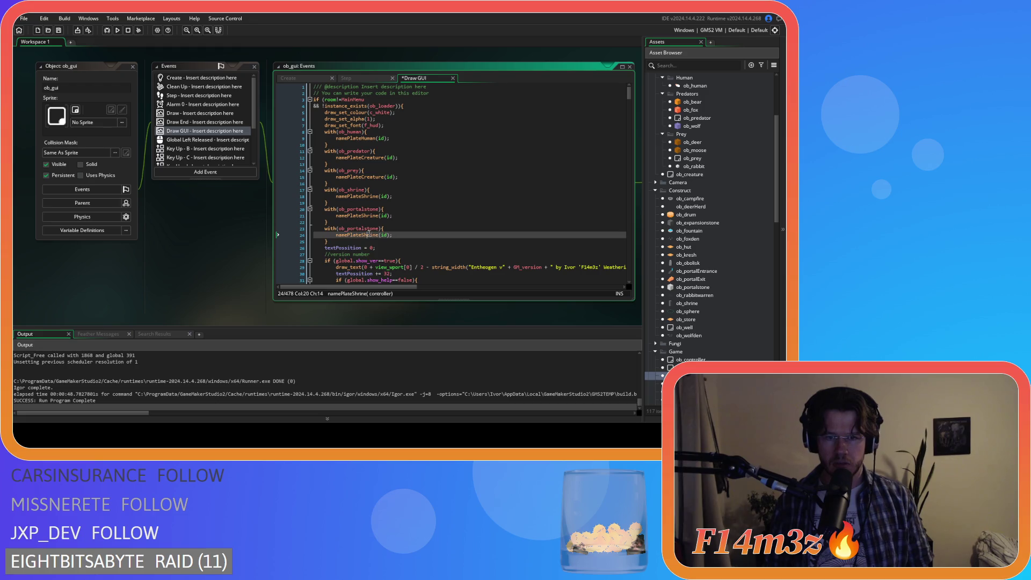
{"action": "left_click", "coordinate": [357, 228]}
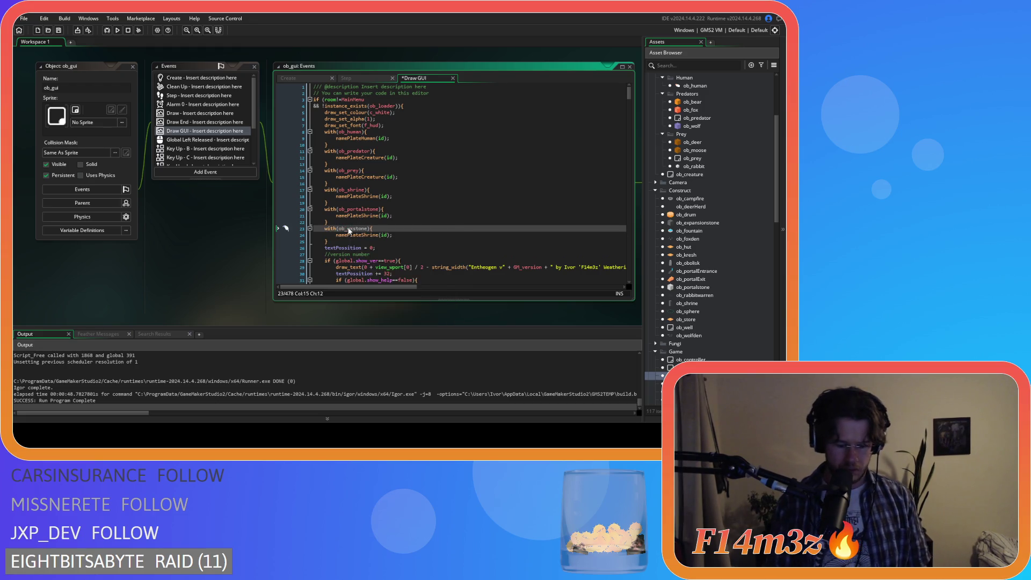
{"action": "type", "text": "on"}
{"action": "left_click", "coordinate": [408, 239]}
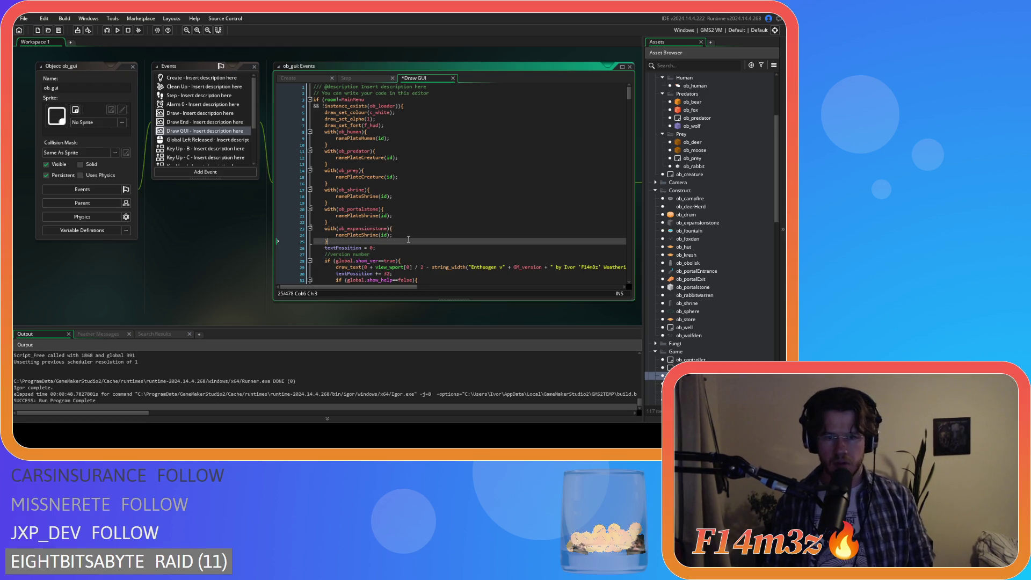
{"action": "key", "text": "Up"}
{"action": "key", "text": "Up"}
{"action": "key", "text": "Up"}
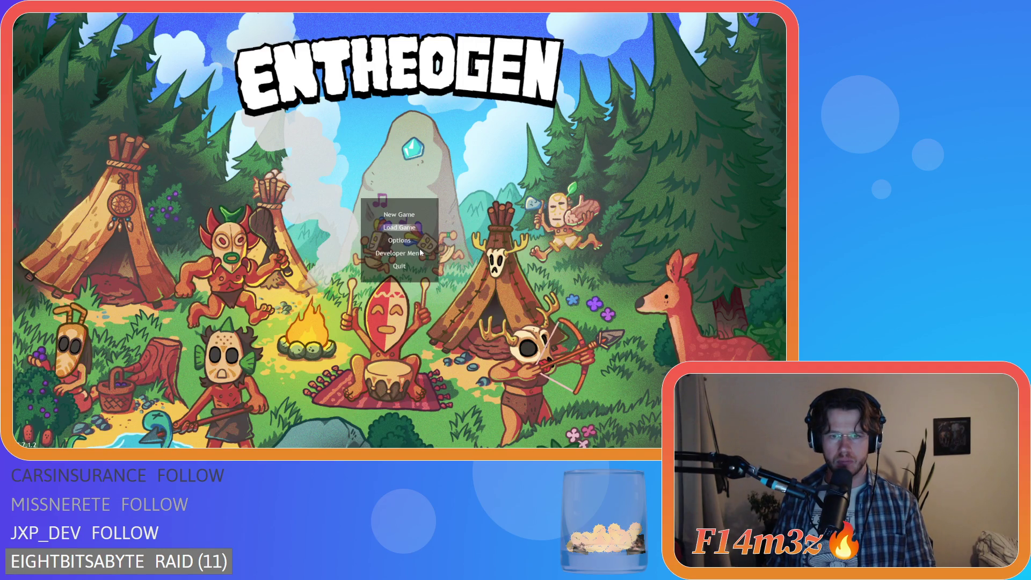
- Load the saved game, inspect the Expansion Stone name plates on the map, and request quit
{"action": "key", "text": "Return"}
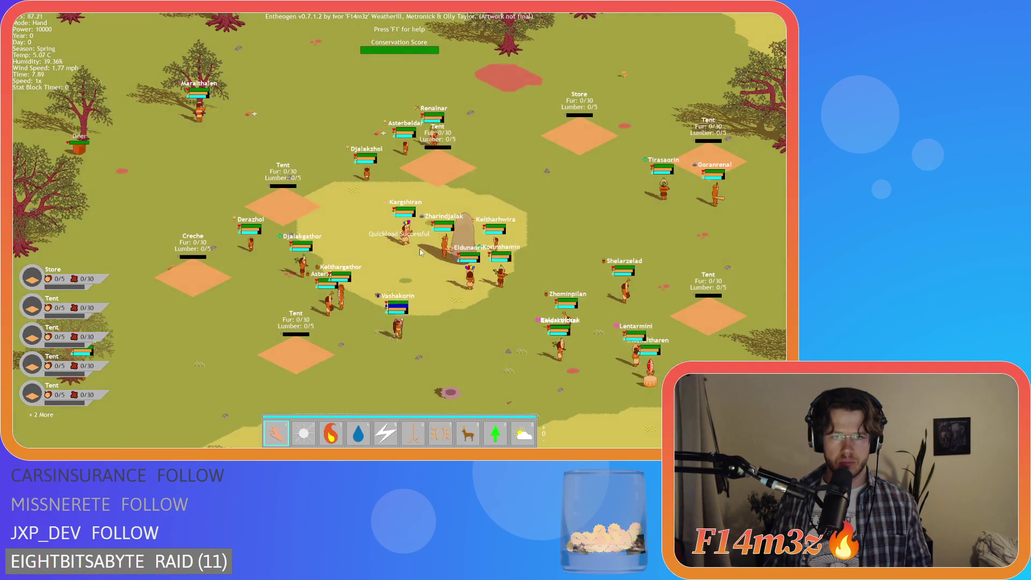
{"action": "key", "text": "a"}
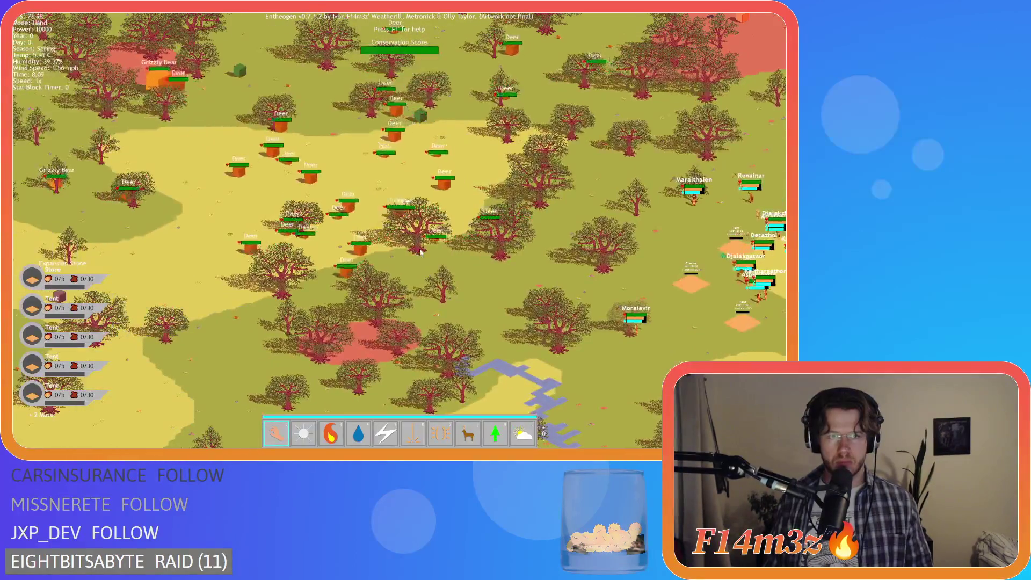
{"action": "scroll", "coordinate": [421, 252], "scroll_direction": "down", "scroll_amount": 10}
{"action": "scroll", "coordinate": [421, 252], "scroll_direction": "up", "scroll_amount": 5}
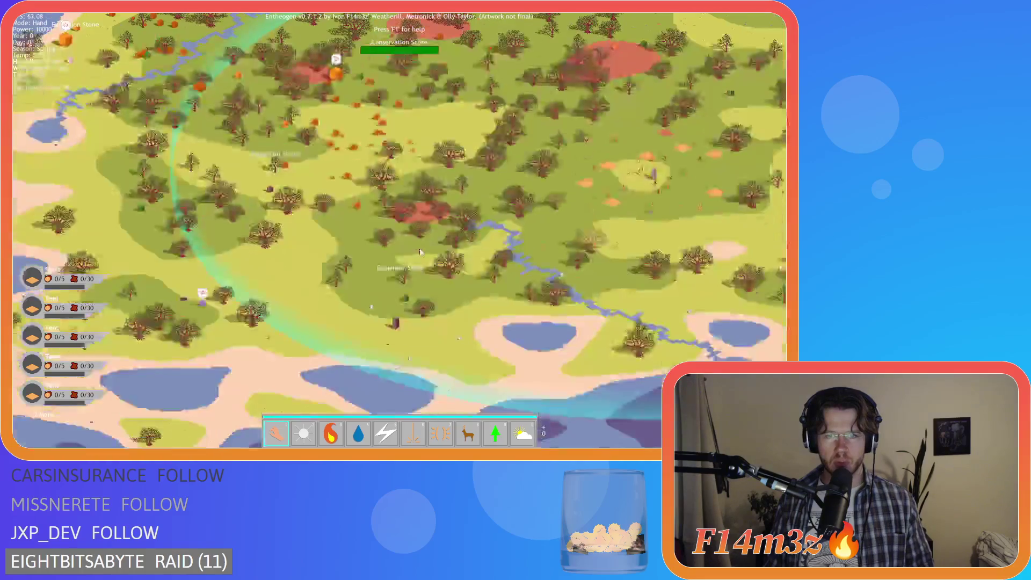
{"action": "scroll", "coordinate": [420, 252], "scroll_direction": "down", "scroll_amount": 5}
{"action": "scroll", "coordinate": [420, 251], "scroll_direction": "up", "scroll_amount": 5}
{"action": "scroll", "coordinate": [420, 252], "scroll_direction": "up", "scroll_amount": 4}
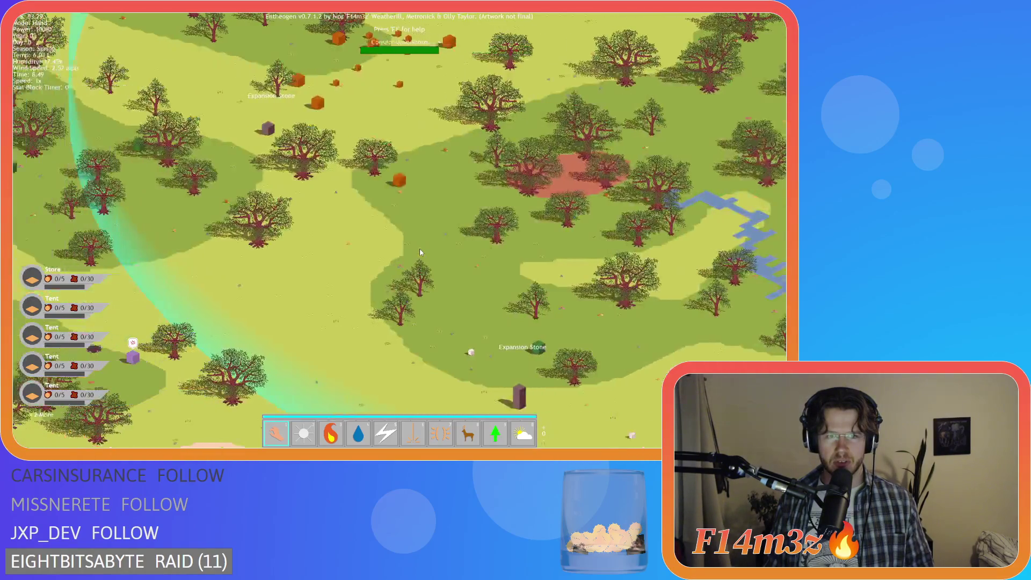
{"action": "scroll", "coordinate": [420, 252], "scroll_direction": "down", "scroll_amount": 4}
{"action": "scroll", "coordinate": [420, 252], "scroll_direction": "up", "scroll_amount": 5}
{"action": "scroll", "coordinate": [420, 252], "scroll_direction": "down", "scroll_amount": 4}
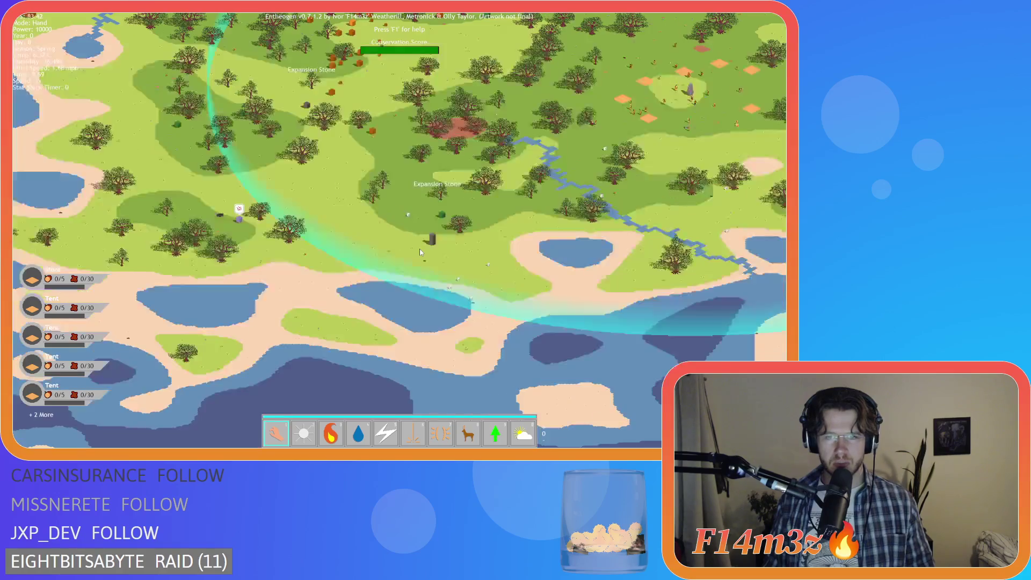
{"action": "scroll", "coordinate": [420, 252], "scroll_direction": "down", "scroll_amount": 5}
{"action": "scroll", "coordinate": [381, 237], "scroll_direction": "up", "scroll_amount": 6}
{"action": "scroll", "coordinate": [382, 237], "scroll_direction": "down", "scroll_amount": 5}
{"action": "scroll", "coordinate": [376, 237], "scroll_direction": "up", "scroll_amount": 3}
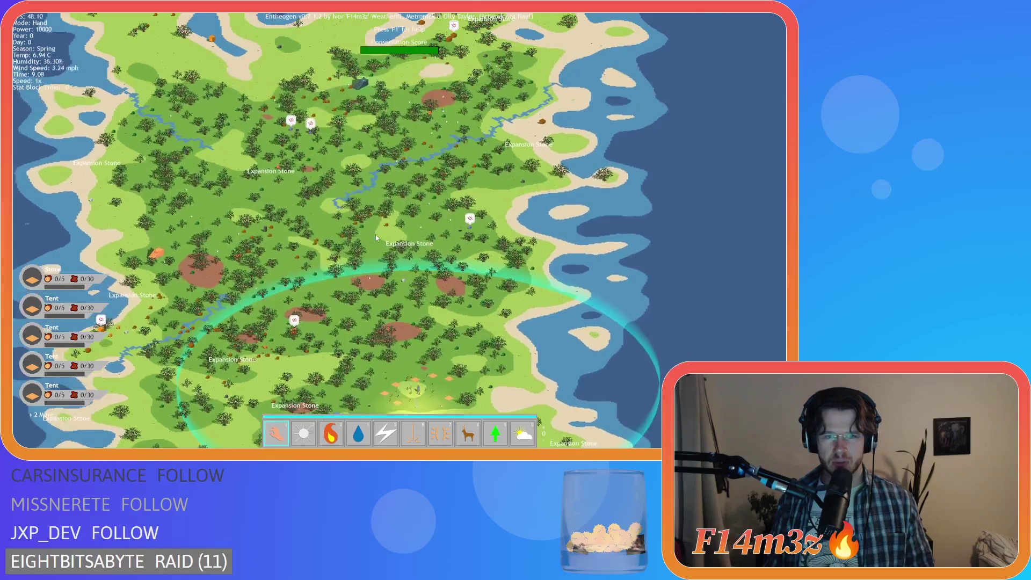
{"action": "scroll", "coordinate": [376, 237], "scroll_direction": "down", "scroll_amount": 4}
{"action": "scroll", "coordinate": [397, 252], "scroll_direction": "up", "scroll_amount": 7}
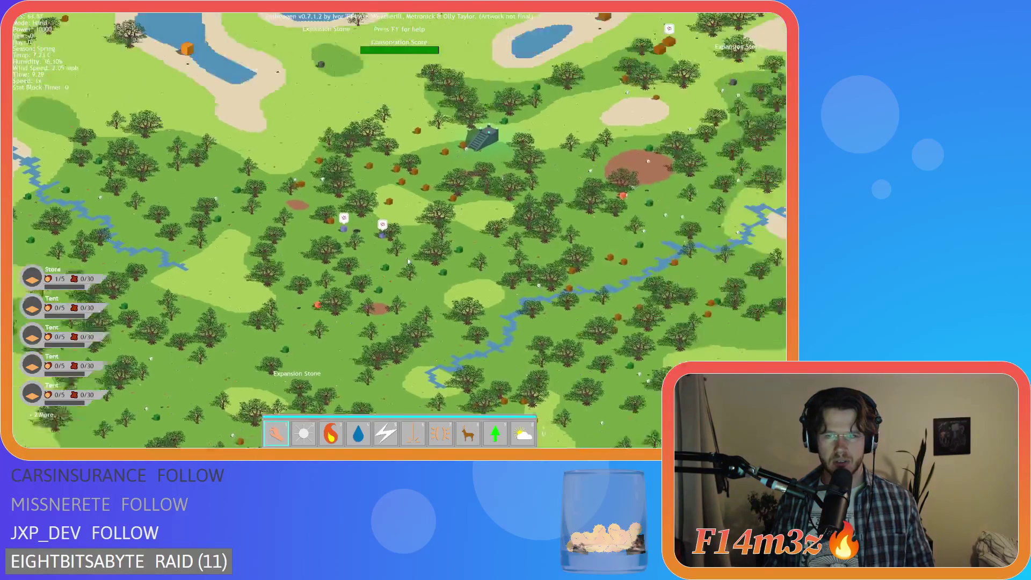
{"action": "scroll", "coordinate": [408, 261], "scroll_direction": "down", "scroll_amount": 5}
{"action": "scroll", "coordinate": [339, 247], "scroll_direction": "up", "scroll_amount": 8}
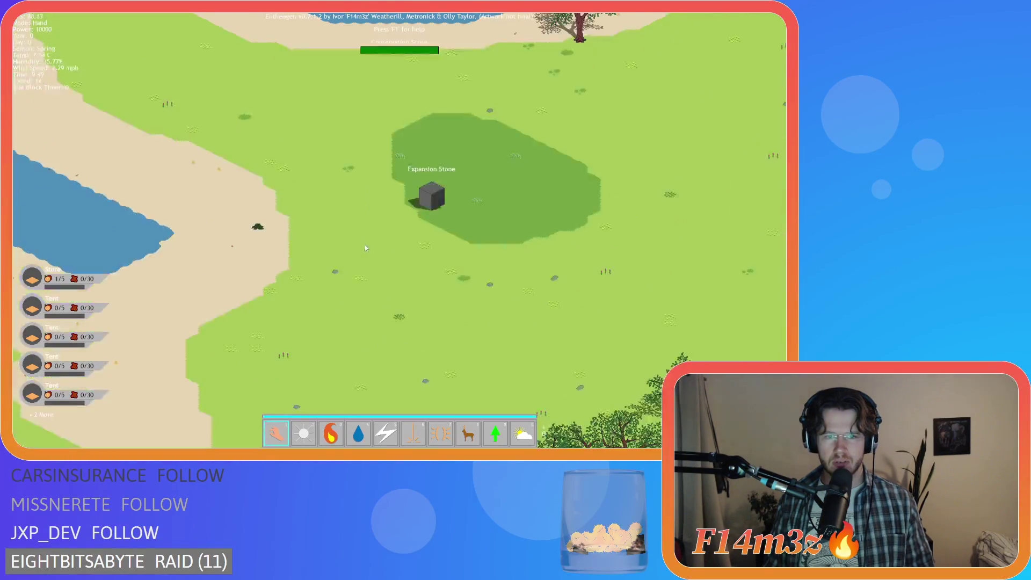
{"action": "scroll", "coordinate": [366, 248], "scroll_direction": "down", "scroll_amount": 6}
{"action": "scroll", "coordinate": [374, 244], "scroll_direction": "up", "scroll_amount": 3}
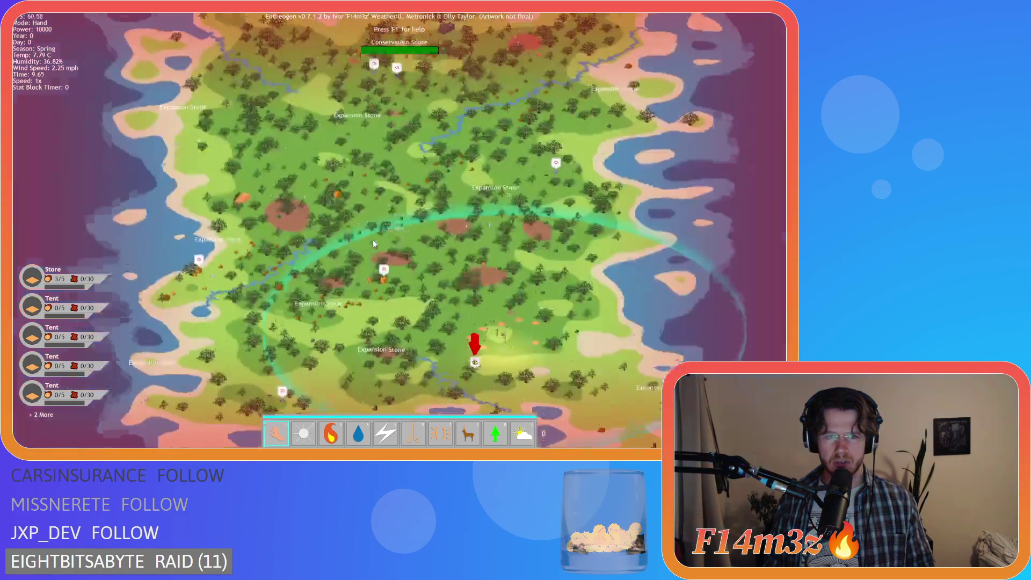
{"action": "scroll", "coordinate": [374, 243], "scroll_direction": "up", "scroll_amount": 3}
{"action": "key", "text": "Escape"}
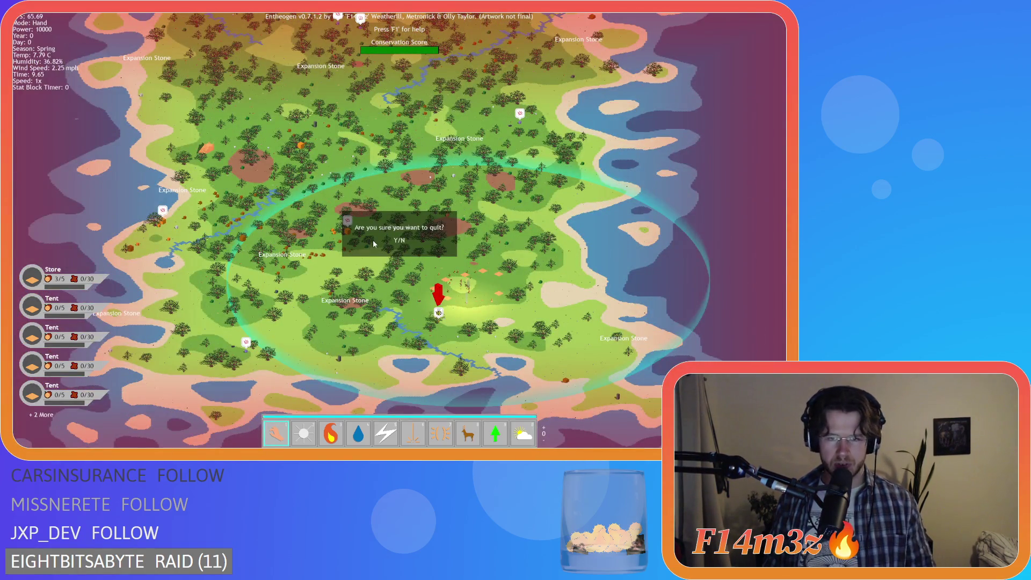
- Confirm quitting, open sc_namePlateShrine, delete the commented-out responder and worshiper loops, and save
{"action": "key", "text": "y"}
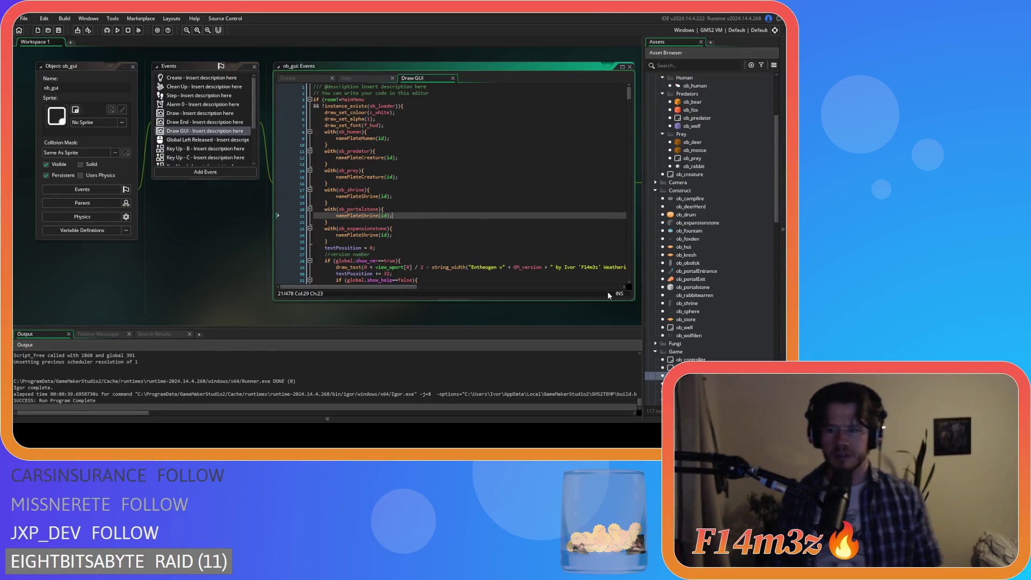
{"action": "key", "text": "F12"}
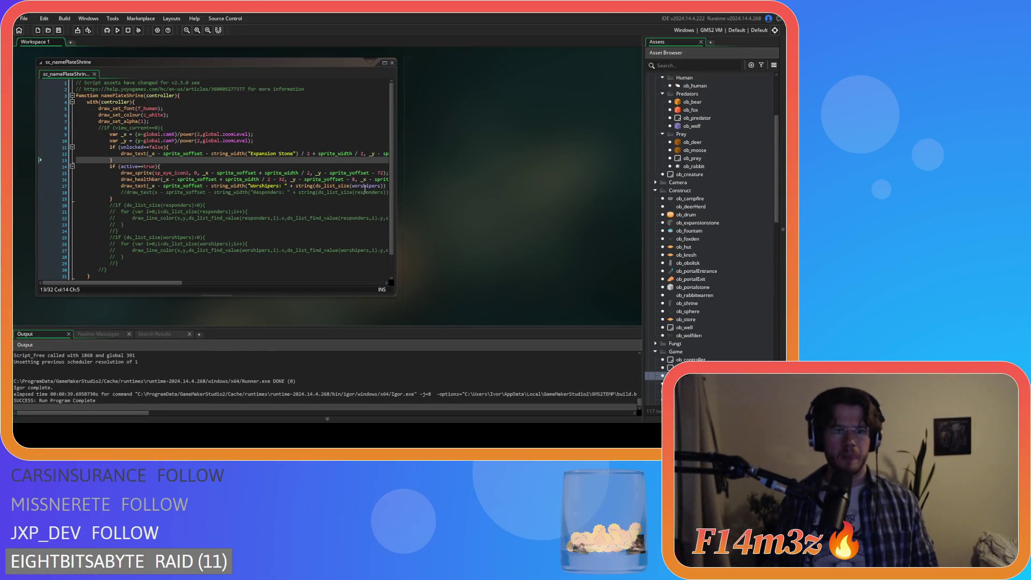
{"action": "scroll", "coordinate": [214, 215], "scroll_direction": "down", "scroll_amount": 1}
{"action": "left_click", "coordinate": [114, 257]}
{"action": "left_click_drag", "start_coordinate": [119, 248], "coordinate": [76, 189]}
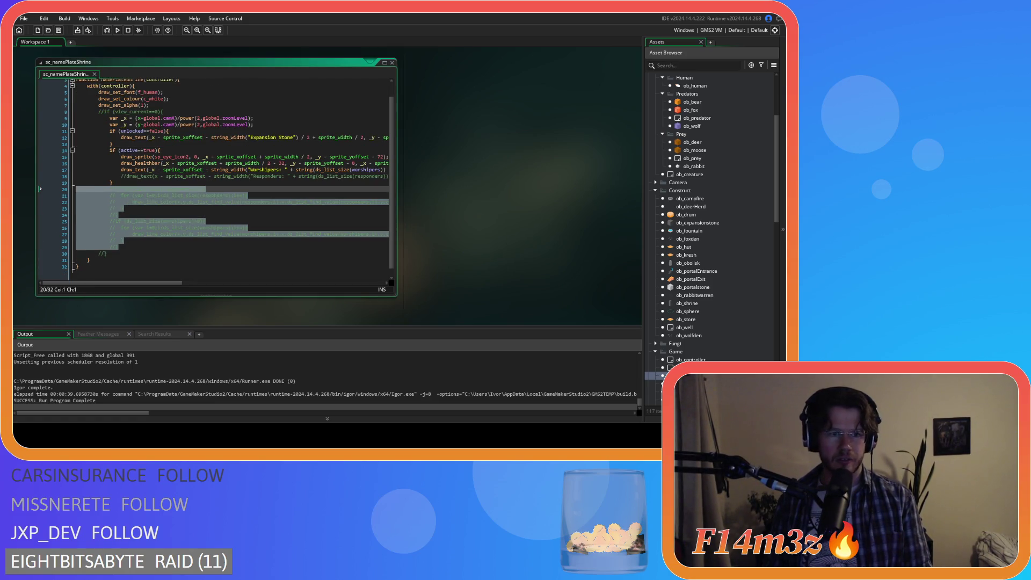
{"action": "key", "text": "BackSpace"}
{"action": "key", "text": "BackSpace"}
{"action": "key", "text": "ctrl+s"}
- Delete the Responders draw_text line and save the script
{"action": "mouse_move", "coordinate": [173, 283]}
{"action": "left_mouse_down"}
{"action": "mouse_move", "coordinate": [274, 283]}
{"action": "mouse_move", "coordinate": [373, 208]}
{"action": "left_mouse_up"}
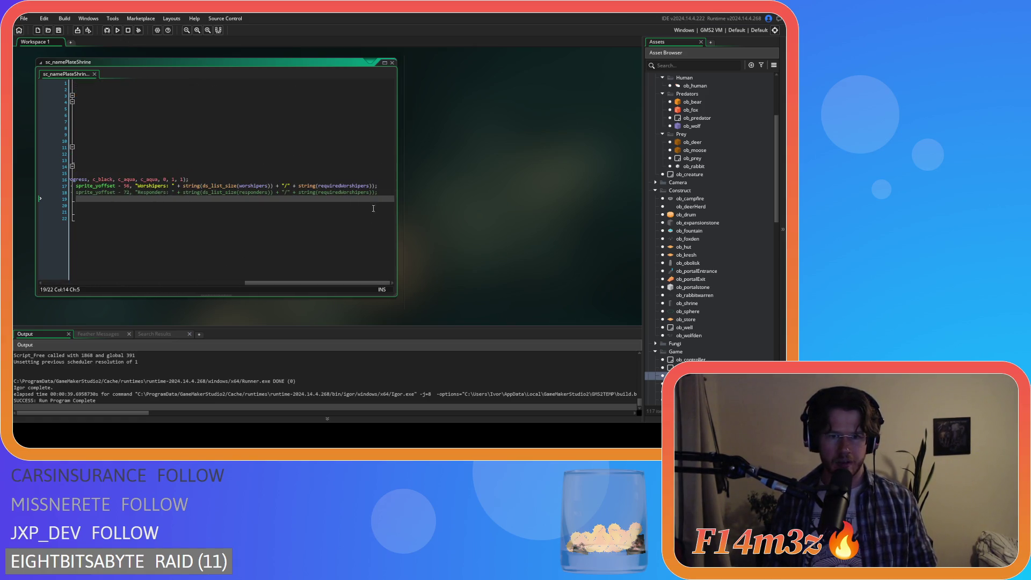
{"action": "left_click", "coordinate": [379, 192]}
{"action": "key", "text": "shift+Home"}
{"action": "key", "text": "BackSpace"}
{"action": "key", "text": "BackSpace"}
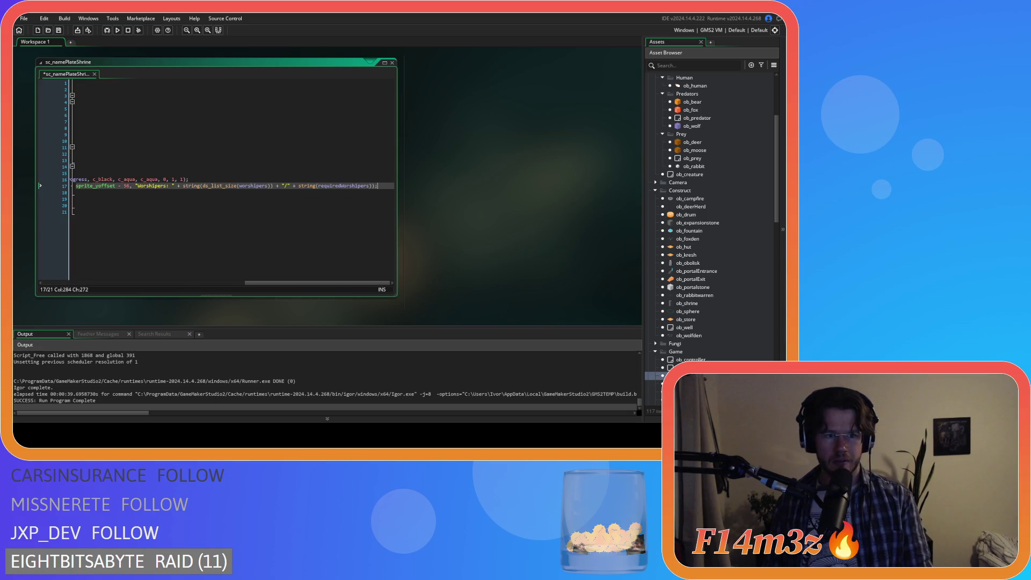
{"action": "key", "text": "ctrl+s"}
- Review the unlocked check and the Expansion Stone label line in the script
{"action": "left_click_drag", "start_coordinate": [290, 283], "coordinate": [87, 283]}
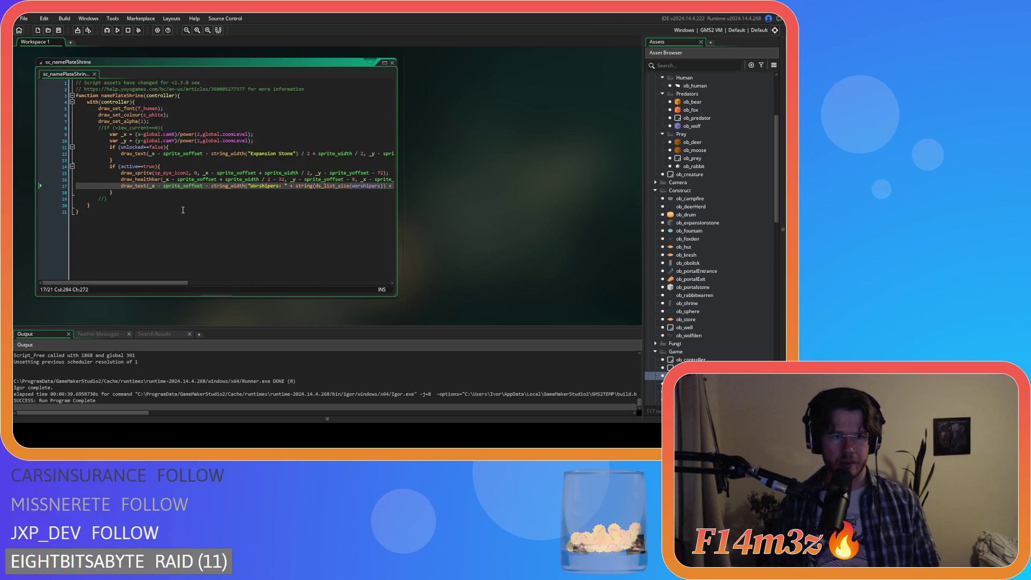
{"action": "left_click", "coordinate": [195, 146]}
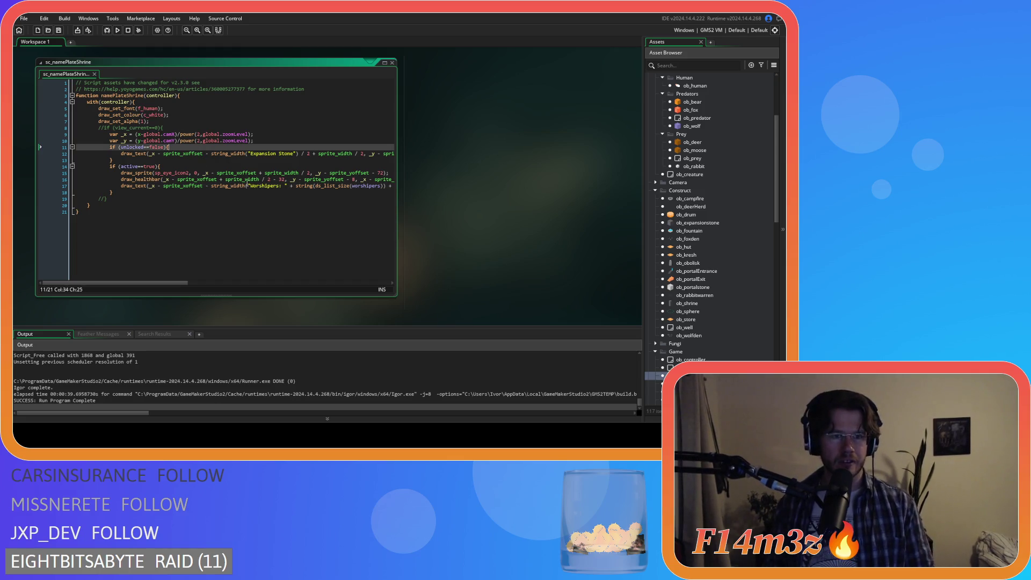
{"action": "left_click", "coordinate": [250, 154]}
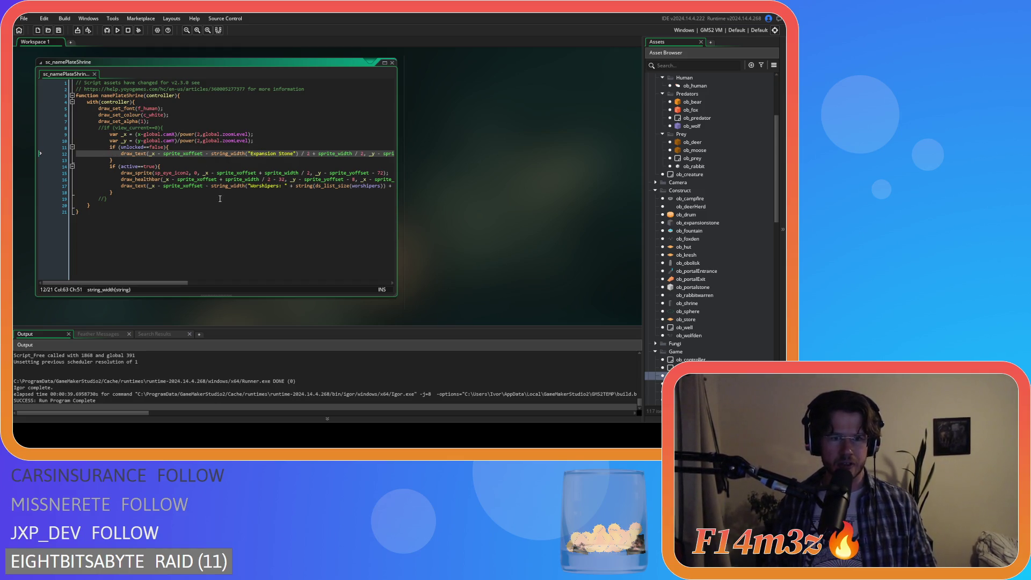
{"action": "mouse_move", "coordinate": [153, 283]}
{"action": "left_mouse_down"}
{"action": "mouse_move", "coordinate": [193, 285]}
{"action": "mouse_move", "coordinate": [112, 277]}
{"action": "left_mouse_up"}
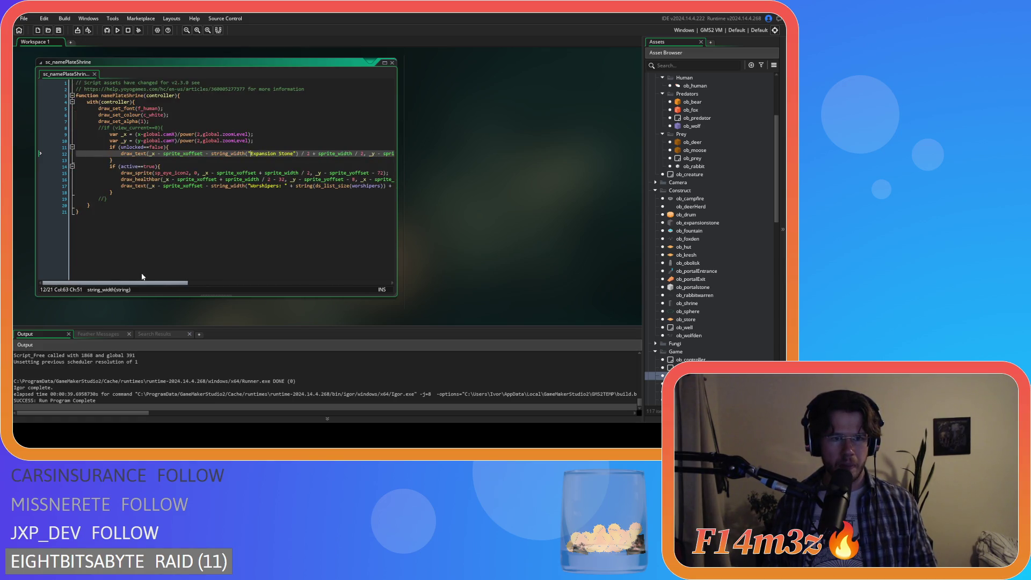
{"action": "scroll", "coordinate": [155, 271], "scroll_direction": "right", "scroll_amount": 2}
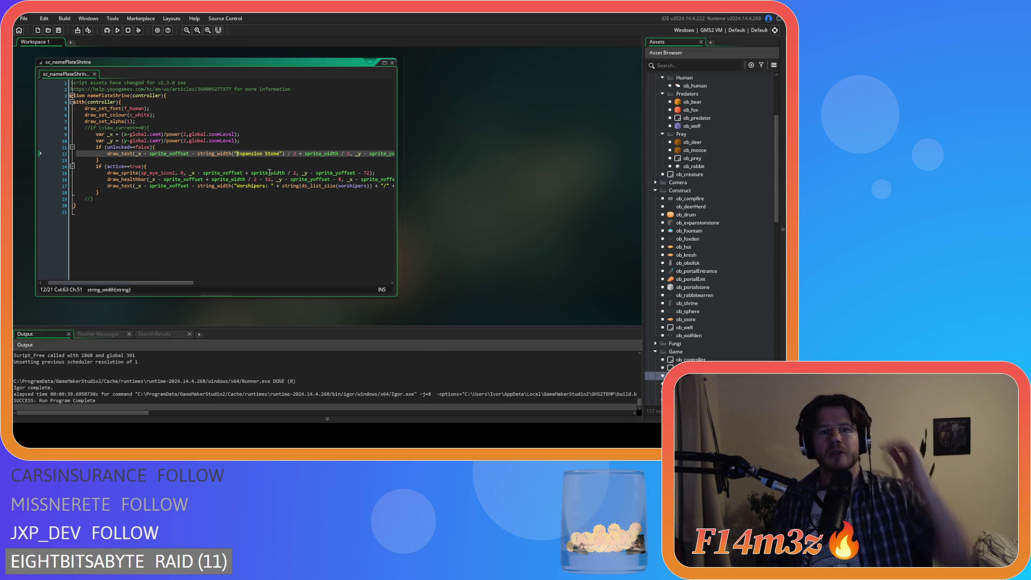
- Delete the half-width and x-offset terms from the line 12 draw_text call, leaving draw_sprite unchanged
{"action": "left_click_drag", "start_coordinate": [299, 173], "coordinate": [195, 173]}
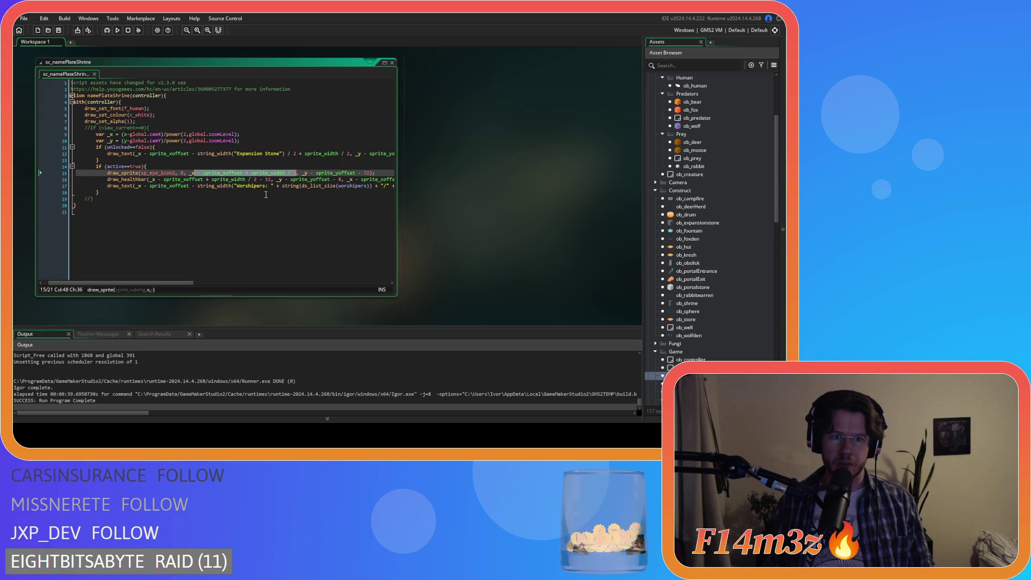
{"action": "key", "text": "BackSpace"}
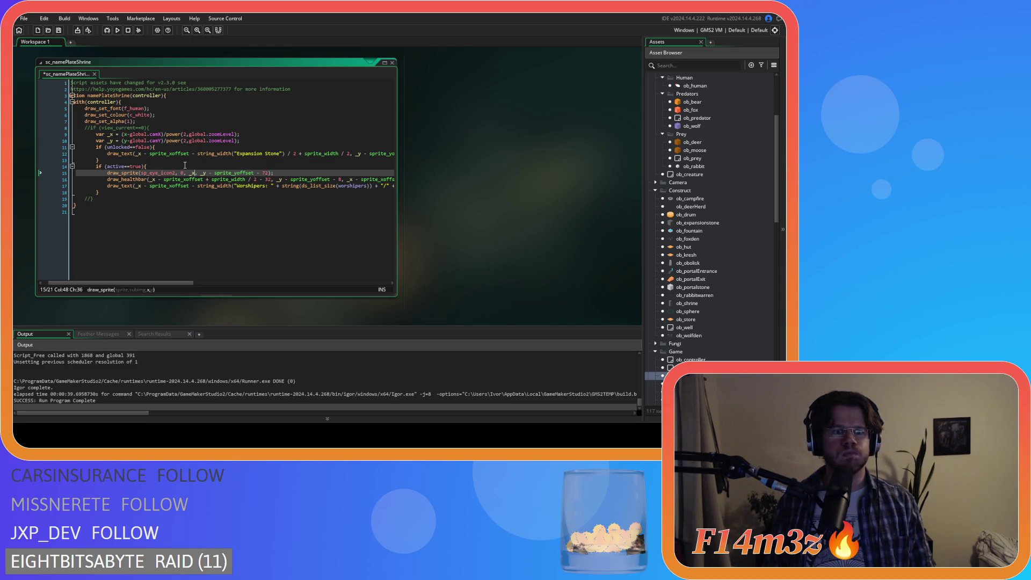
{"action": "key", "text": "ctrl+z"}
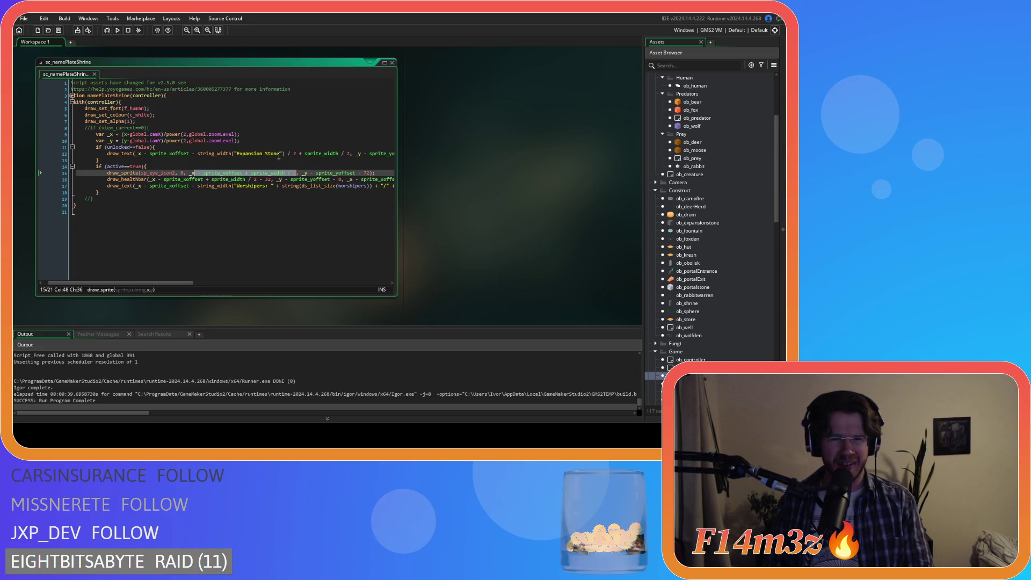
{"action": "left_click_drag", "start_coordinate": [350, 153], "coordinate": [300, 155]}
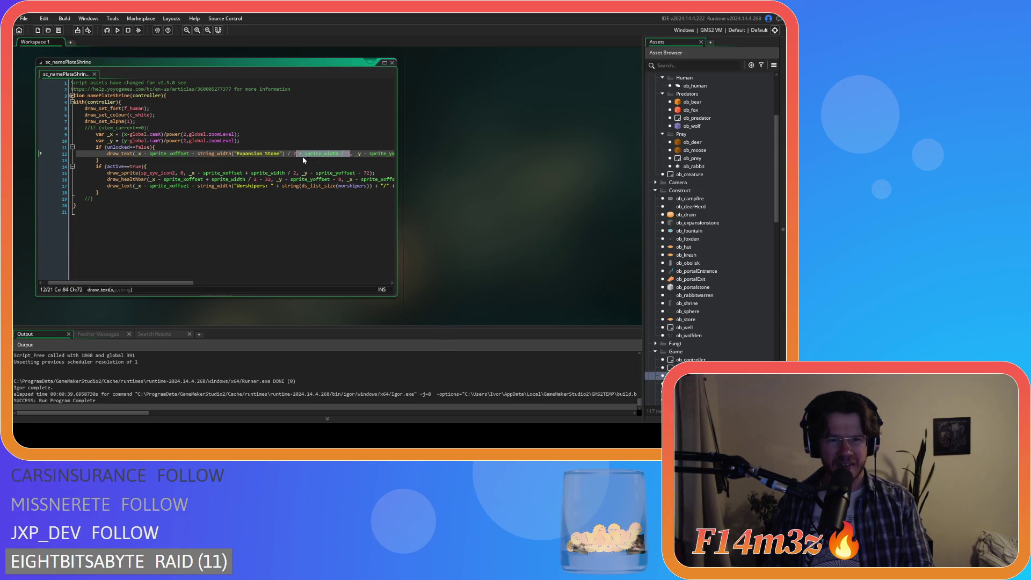
{"action": "key", "text": "BackSpace"}
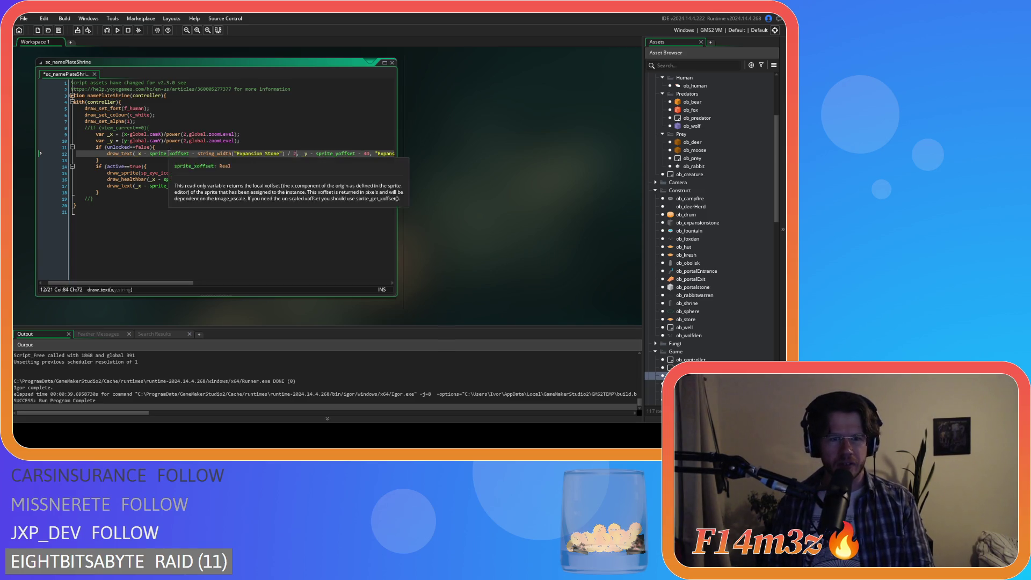
{"action": "left_click_drag", "start_coordinate": [192, 153], "coordinate": [143, 154]}
{"action": "key", "text": "BackSpace"}
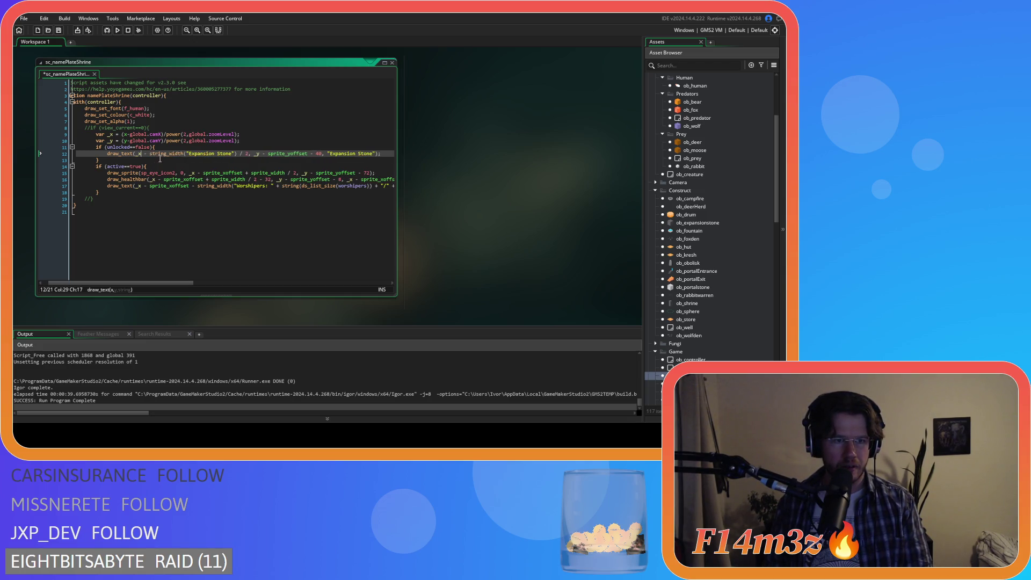
- Redefine _x on line 9 as (x-sprite_xoffset+sprite_width/2) with no spaces
{"action": "left_click", "coordinate": [126, 134]}
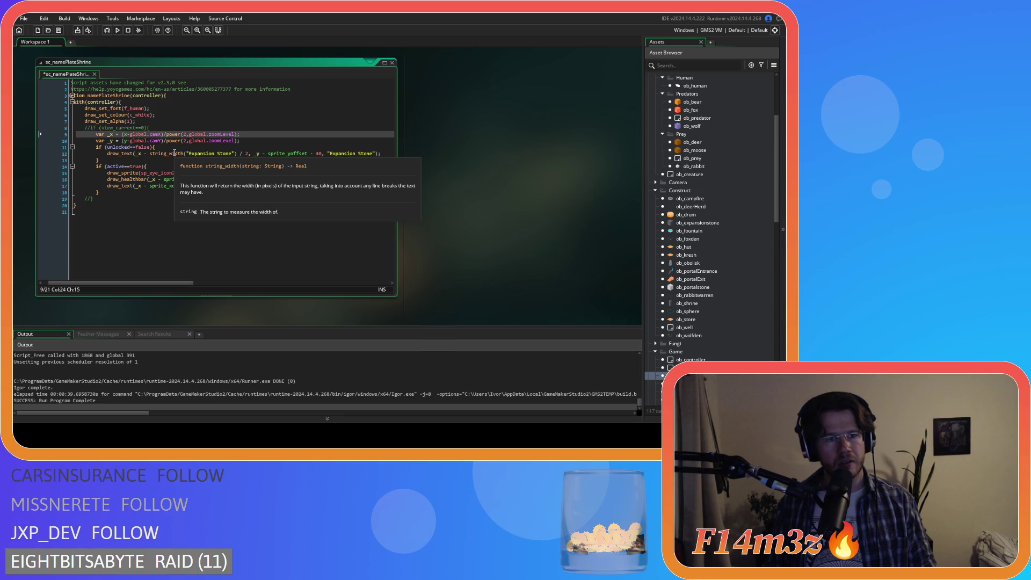
{"action": "key", "text": "BackSpace"}
{"action": "type", "text": "(x - sprite_xoffset + sprite_width / 2)"}
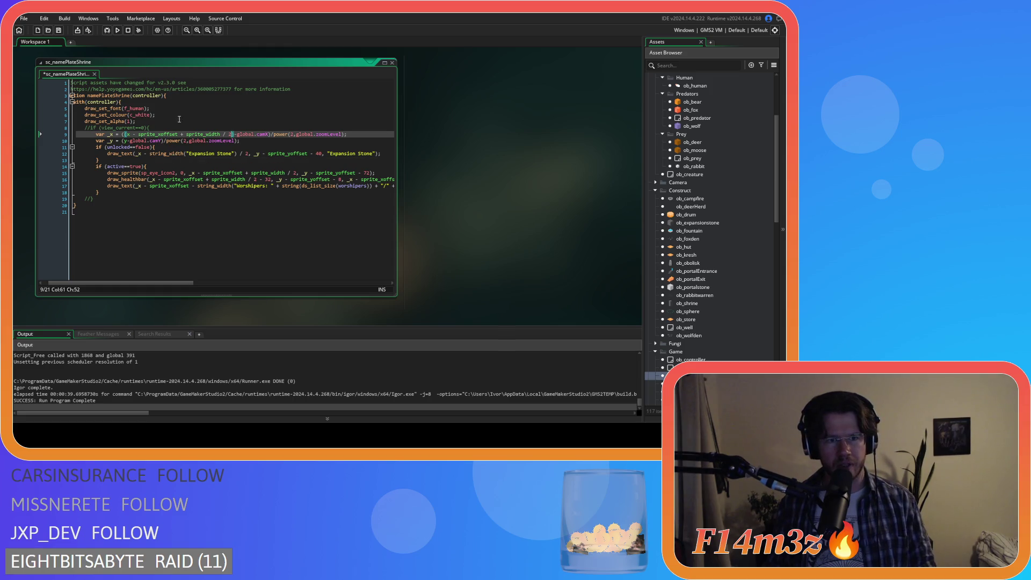
{"action": "key", "text": "Left"}
{"action": "key", "text": "BackSpace"}
{"action": "key", "text": "Left"}
{"action": "key", "text": "BackSpace"}
{"action": "left_click", "coordinate": [186, 134]}
{"action": "key", "text": "BackSpace"}
{"action": "key", "text": "Left"}
{"action": "key", "text": "BackSpace"}
{"action": "left_click", "coordinate": [139, 134]}
{"action": "key", "text": "BackSpace"}
{"action": "key", "text": "Left"}
{"action": "key", "text": "BackSpace"}
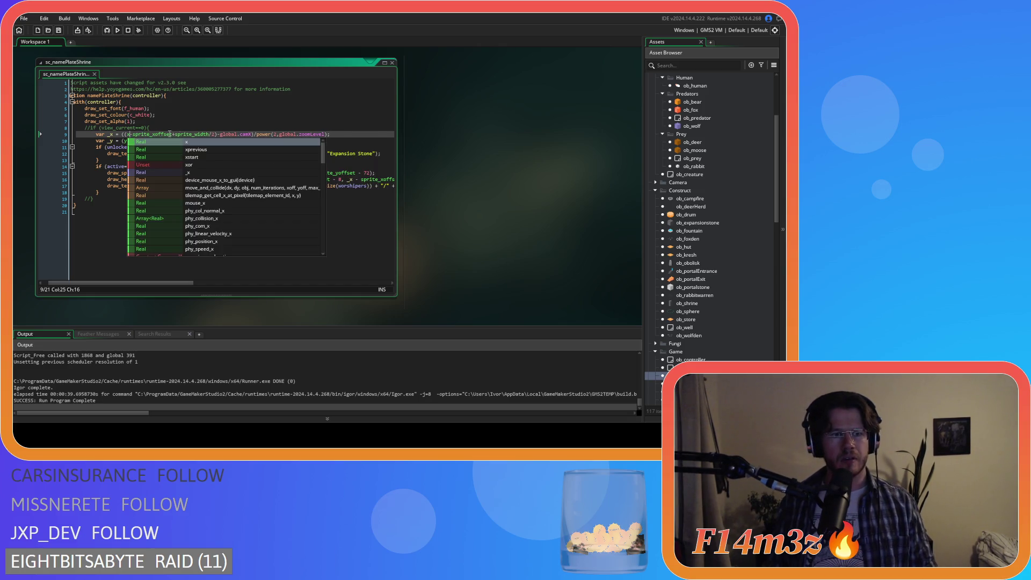
{"action": "key", "text": "Escape"}
{"action": "key", "text": "End"}
{"action": "key", "text": "Up"}
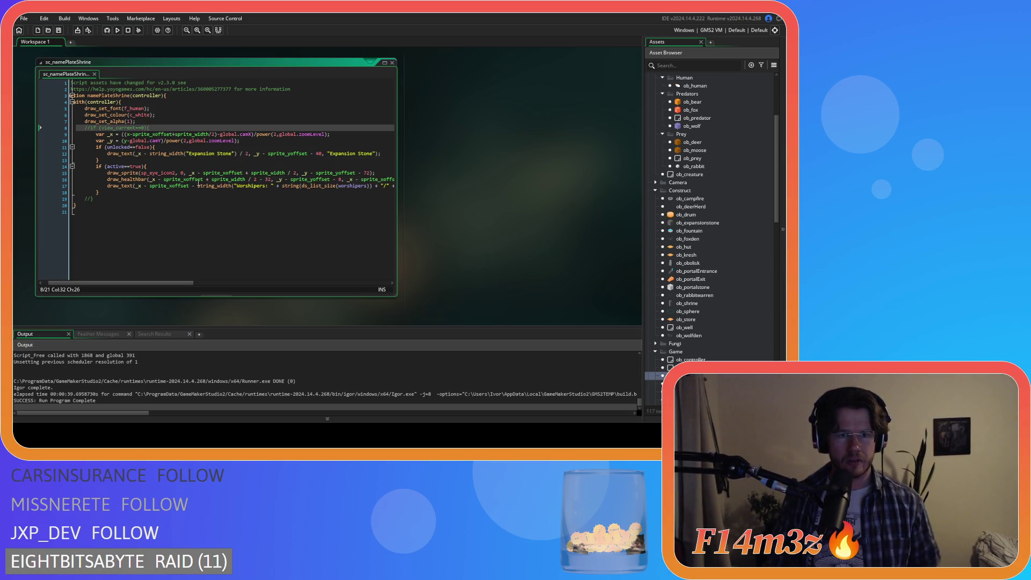
- Remove the spaces around the minus and division in the Expansion Stone x argument
{"action": "left_click", "coordinate": [143, 154]}
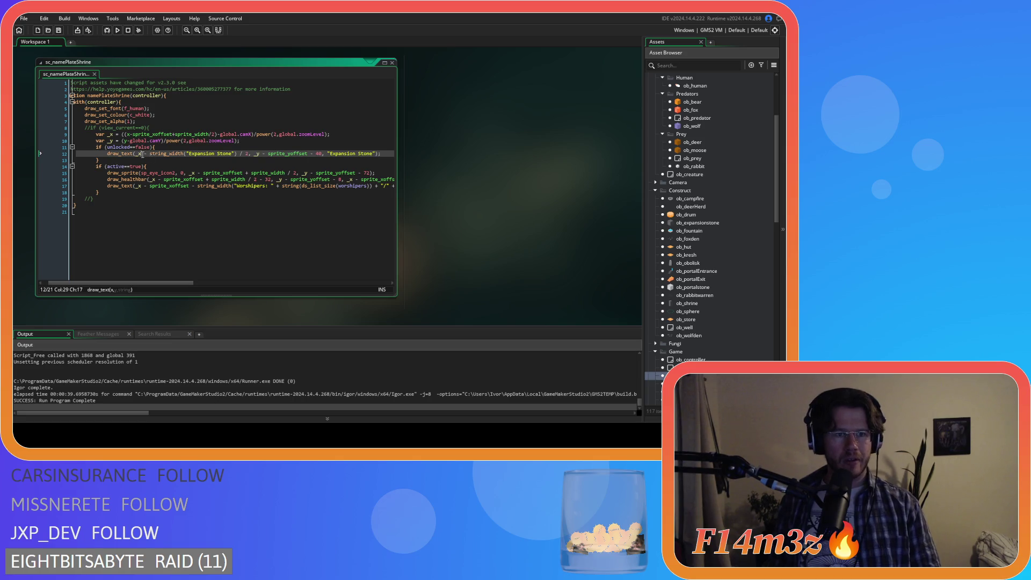
{"action": "key", "text": "Delete"}
{"action": "key", "text": "Right"}
{"action": "key", "text": "Delete"}
{"action": "left_click", "coordinate": [233, 155]}
{"action": "key", "text": "Delete"}
{"action": "key", "text": "Right"}
{"action": "key", "text": "Delete"}
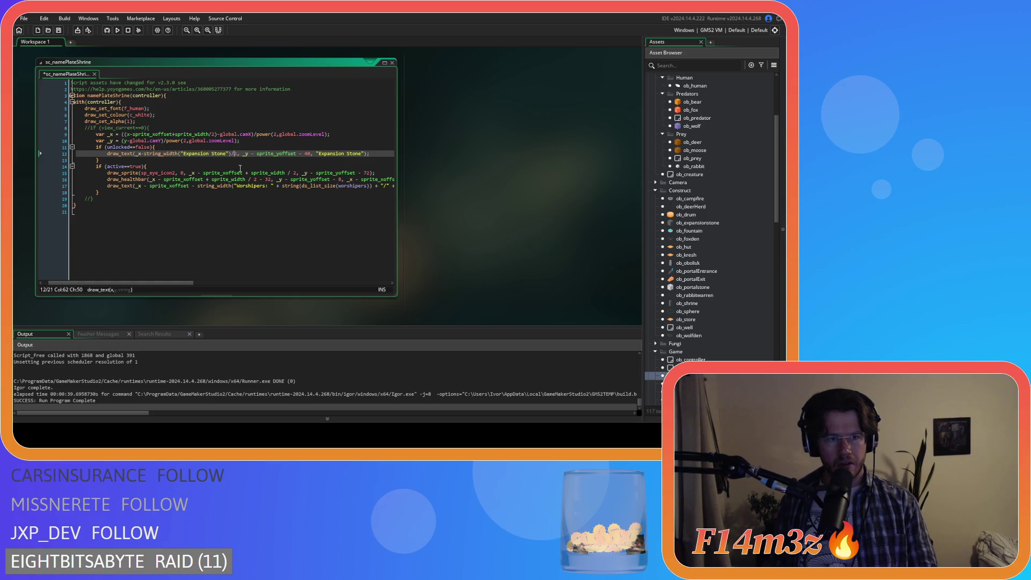
- Remove the spaces in the _y-sprite_yoffset-40 argument and save the script
{"action": "key", "text": "Right"}
{"action": "key", "text": "Right"}
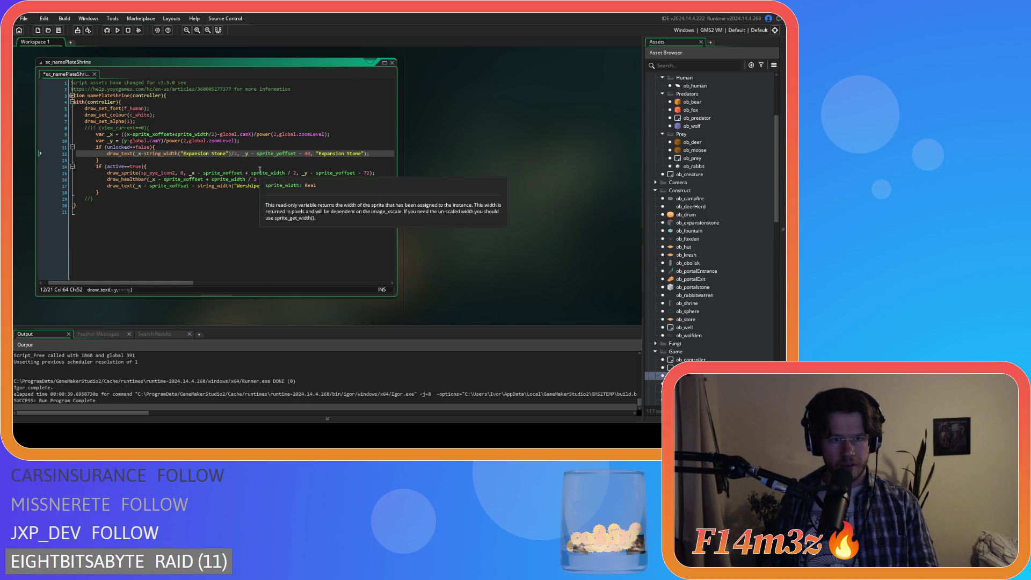
{"action": "key", "text": "Delete"}
{"action": "key", "text": "Right"}
{"action": "key", "text": "Right"}
{"action": "key", "text": "Delete"}
{"action": "key", "text": "Right"}
{"action": "key", "text": "Delete"}
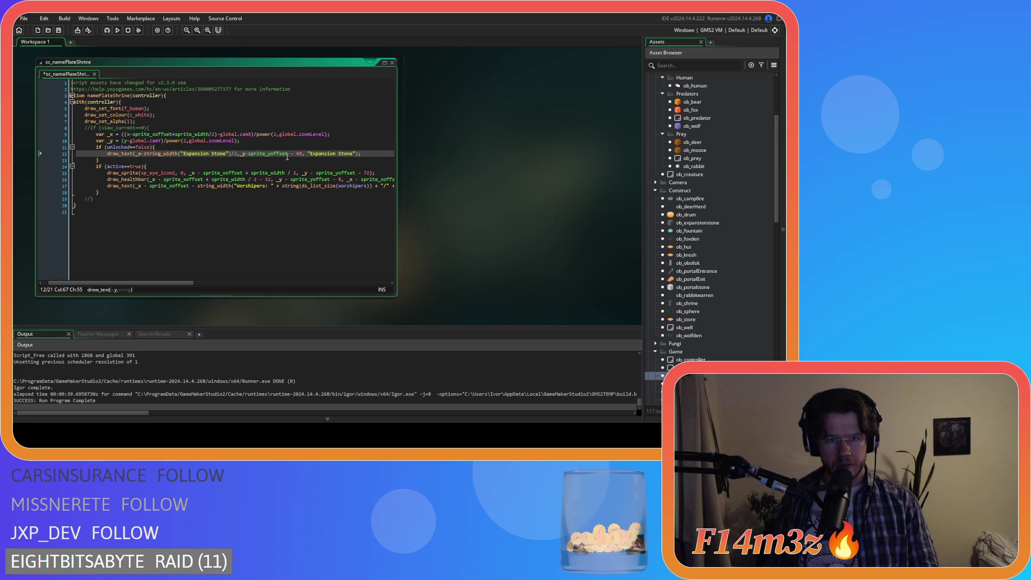
{"action": "key", "text": "Delete"}
{"action": "key", "text": "Right"}
{"action": "key", "text": "Delete"}
{"action": "key", "text": "Right"}
{"action": "key", "text": "Right"}
{"action": "key", "text": "Right"}
{"action": "key", "text": "Delete"}
{"action": "key", "text": "ctrl+s"}
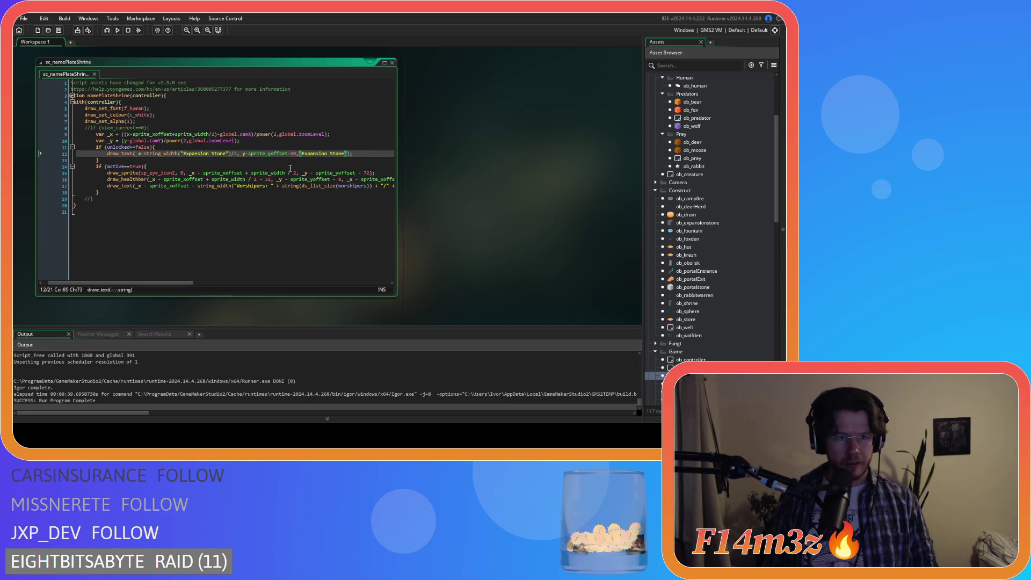
{"action": "left_click", "coordinate": [263, 164]}
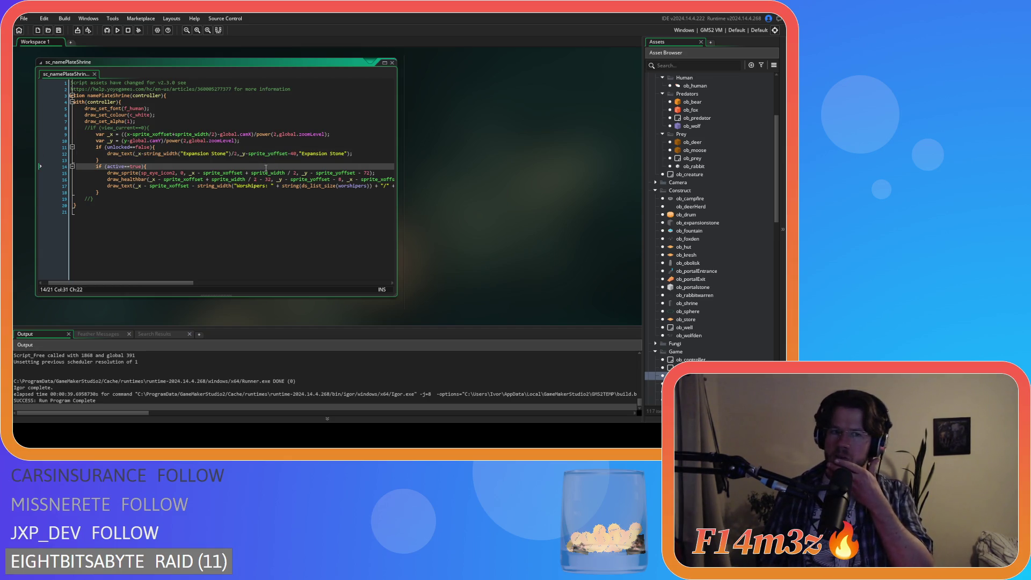
{"action": "mouse_move", "coordinate": [269, 172]}
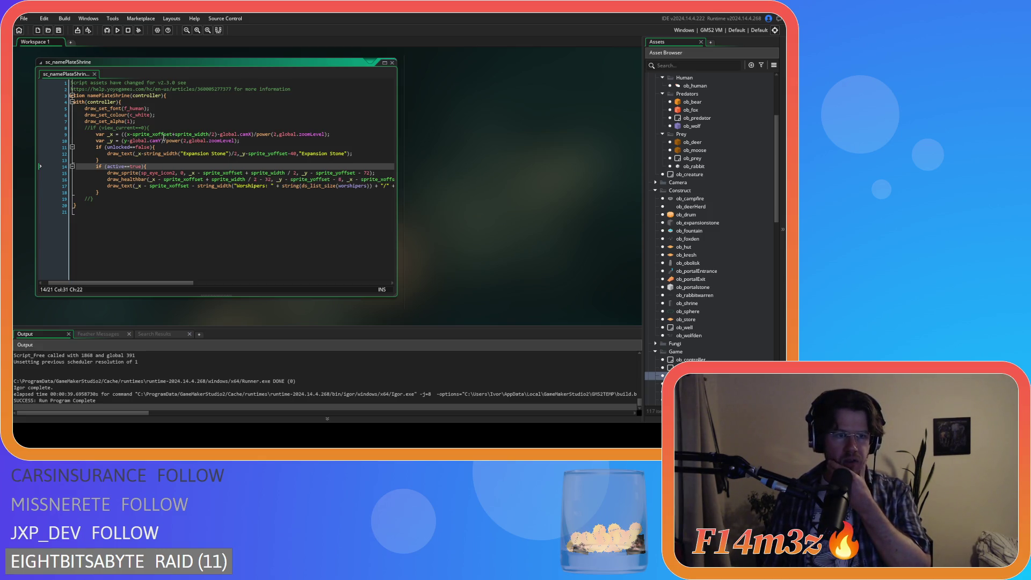
- Add a new line below the _y declaration reading 'var _lineSpace ='
{"action": "left_click", "coordinate": [253, 142]}
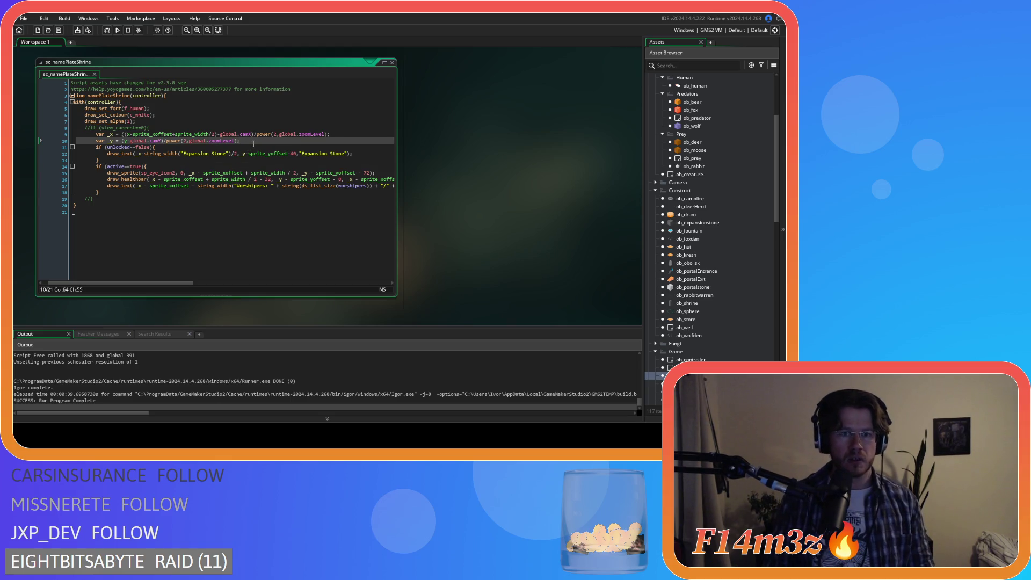
{"action": "key", "text": "Return"}
{"action": "type", "text": "var"}
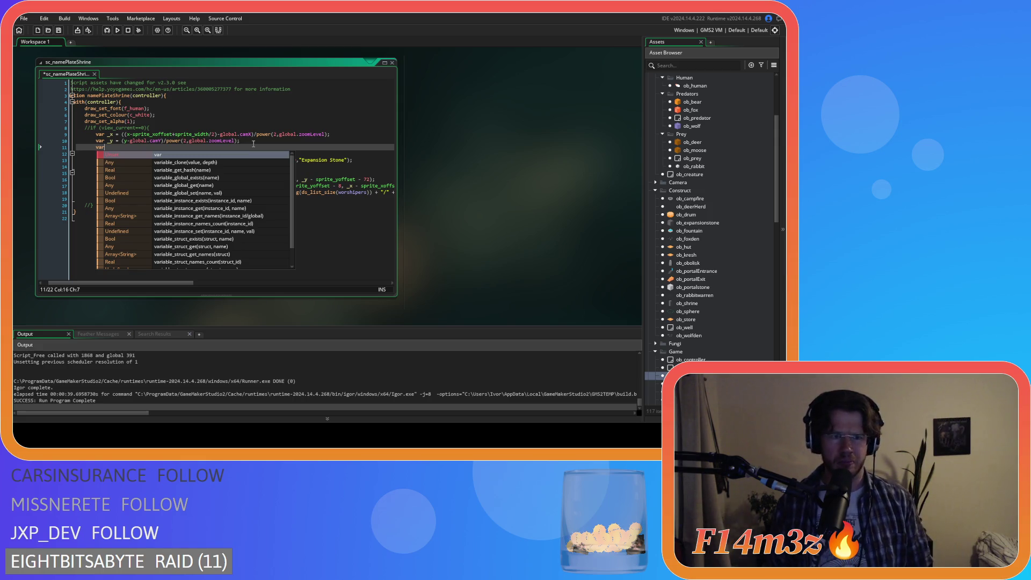
{"action": "type", "text": " line"}
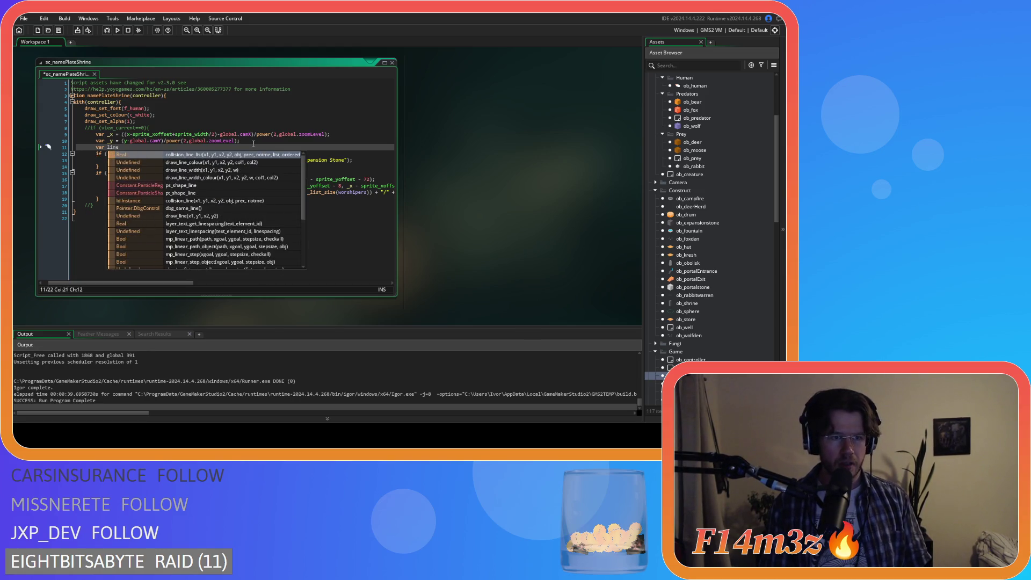
{"action": "type", "text": "Space"}
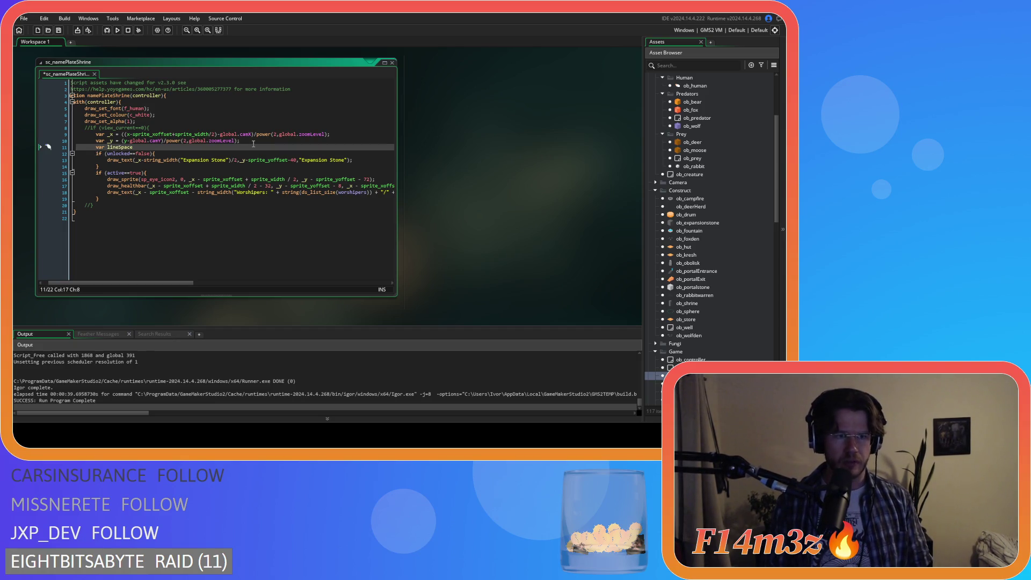
{"action": "type", "text": "_"}
{"action": "key", "text": "Right"}
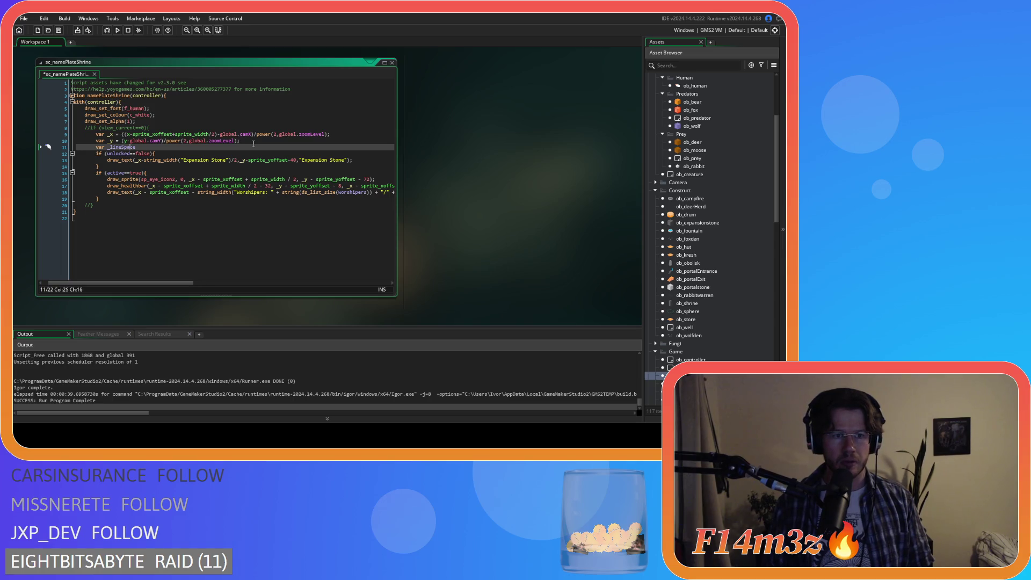
{"action": "key", "text": "Right"}
{"action": "key", "text": "Right"}
{"action": "type", "text": "="}
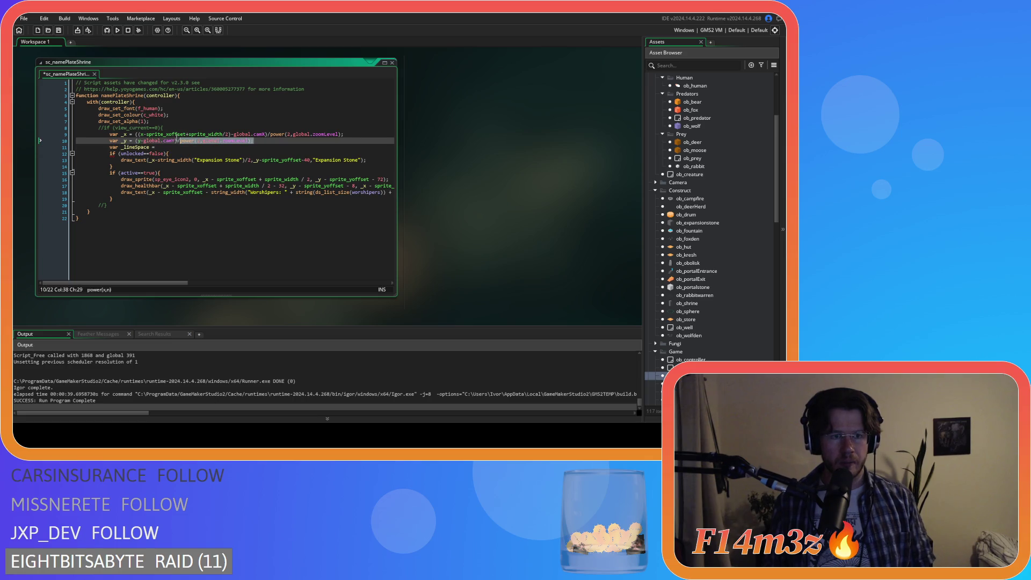
{"action": "key", "text": "Down"}
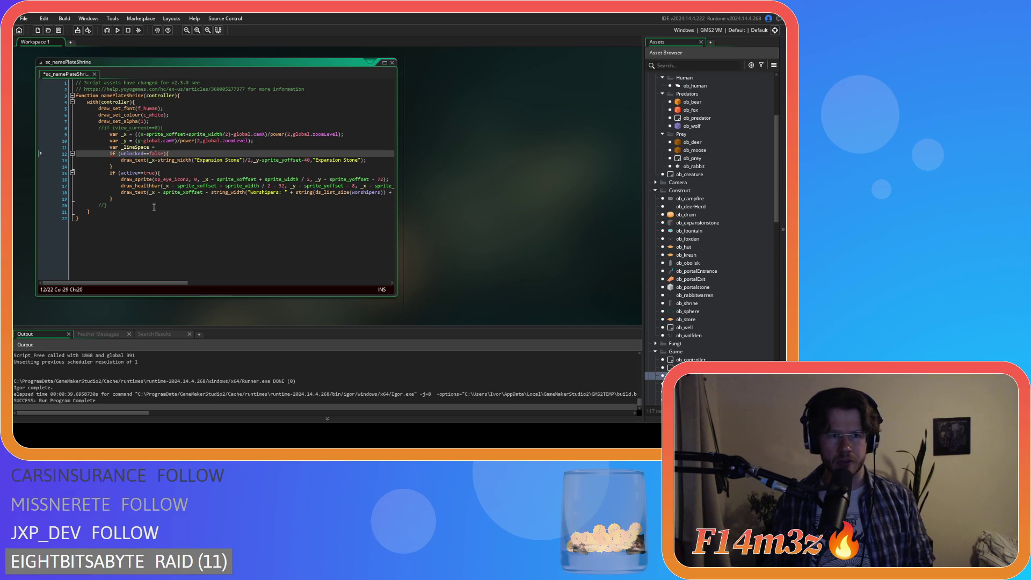
{"action": "left_click", "coordinate": [177, 145]}
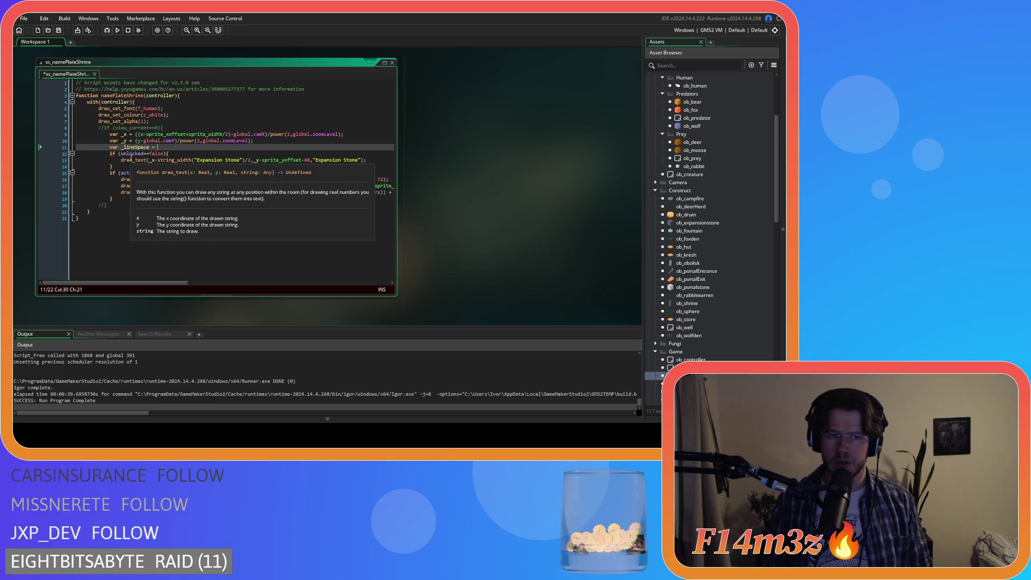
{"action": "mouse_move", "coordinate": [147, 161]}
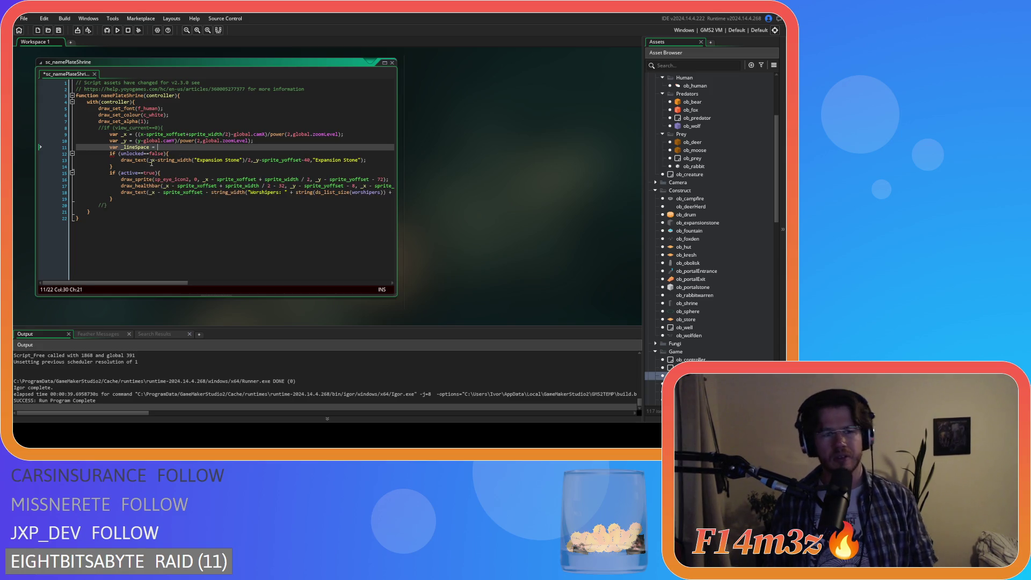
{"action": "left_click", "coordinate": [206, 179]}
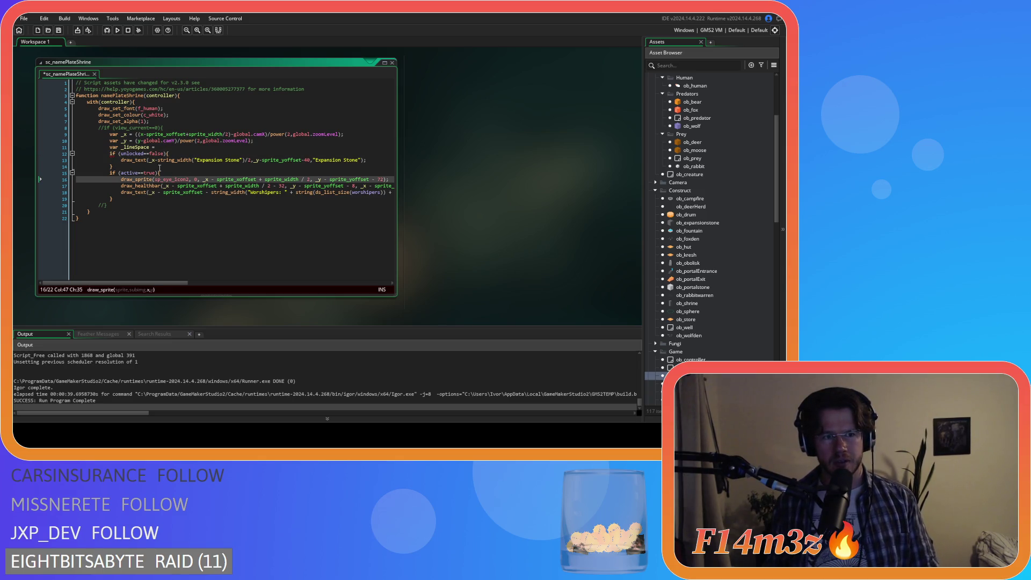
{"action": "key", "text": "Up"}
{"action": "key", "text": "Up"}
{"action": "key", "text": "Up"}
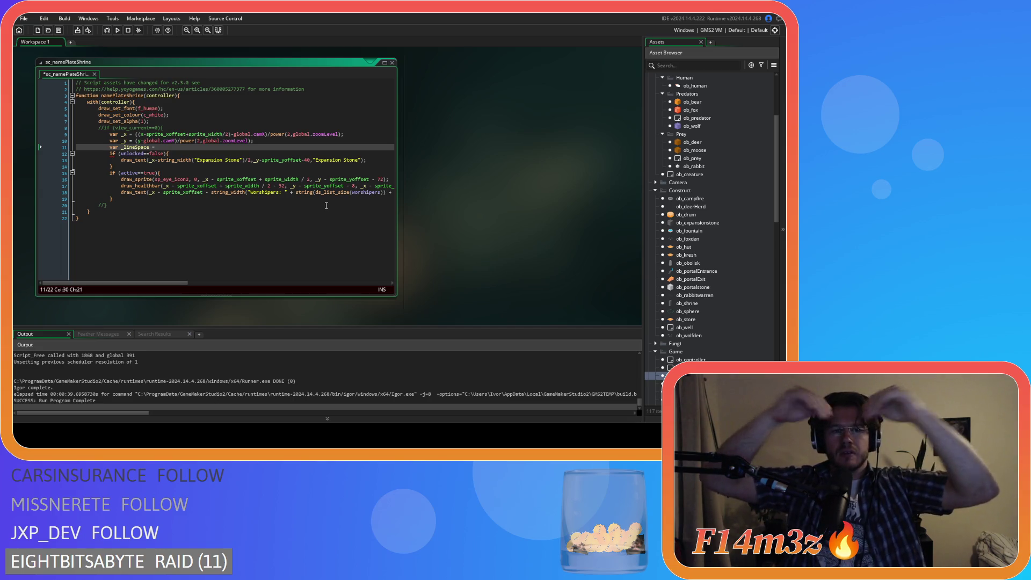
{"action": "left_click", "coordinate": [229, 213]}
{"action": "key", "text": "ctrl+z"}
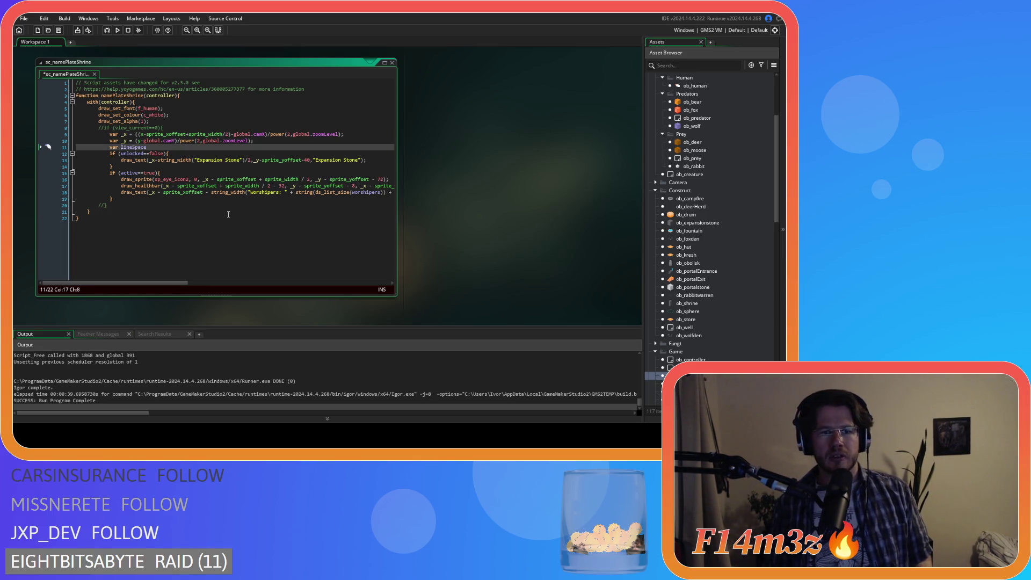
{"action": "type", "text": "_"}
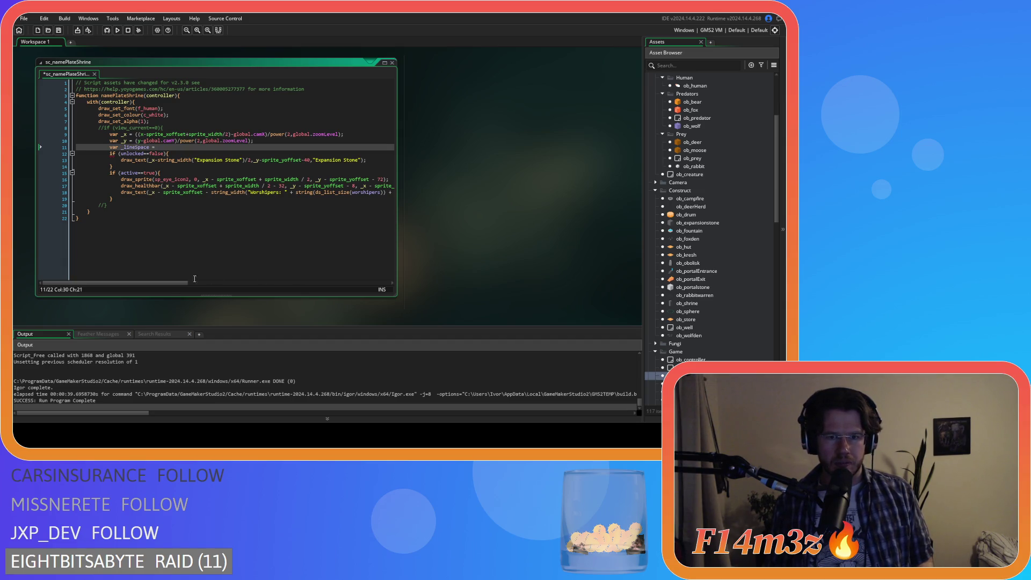
{"action": "mouse_move", "coordinate": [175, 283]}
{"action": "left_mouse_down"}
{"action": "mouse_move", "coordinate": [393, 293]}
{"action": "mouse_move", "coordinate": [128, 283]}
{"action": "mouse_move", "coordinate": [399, 298]}
{"action": "mouse_move", "coordinate": [139, 282]}
{"action": "mouse_move", "coordinate": [304, 287]}
{"action": "mouse_move", "coordinate": [149, 278]}
{"action": "mouse_move", "coordinate": [262, 294]}
{"action": "mouse_move", "coordinate": [225, 287]}
{"action": "left_mouse_up"}
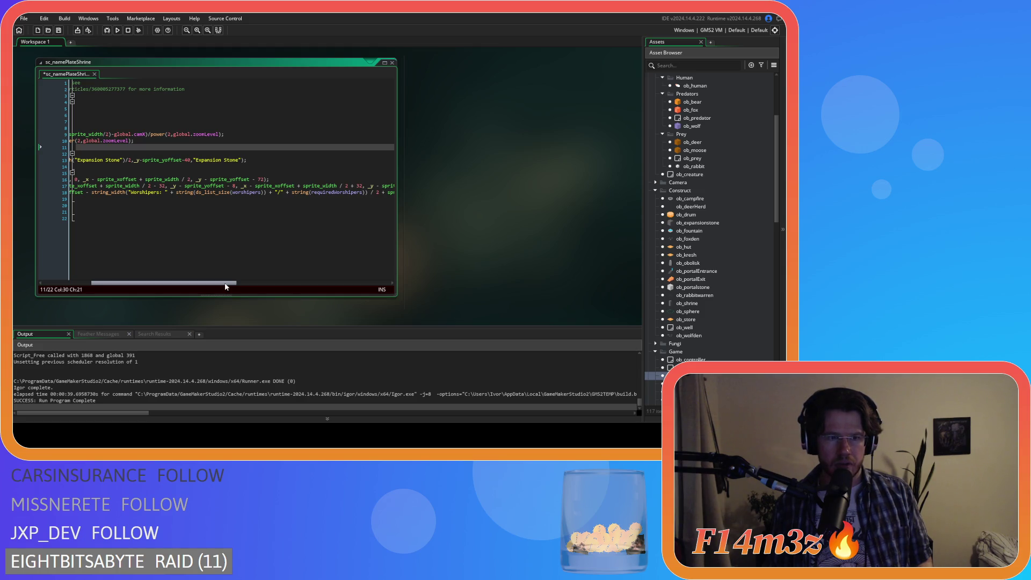
{"action": "mouse_move", "coordinate": [225, 287]}
{"action": "left_mouse_down"}
{"action": "mouse_move", "coordinate": [170, 280]}
{"action": "mouse_move", "coordinate": [338, 283]}
{"action": "mouse_move", "coordinate": [186, 267]}
{"action": "left_mouse_up"}
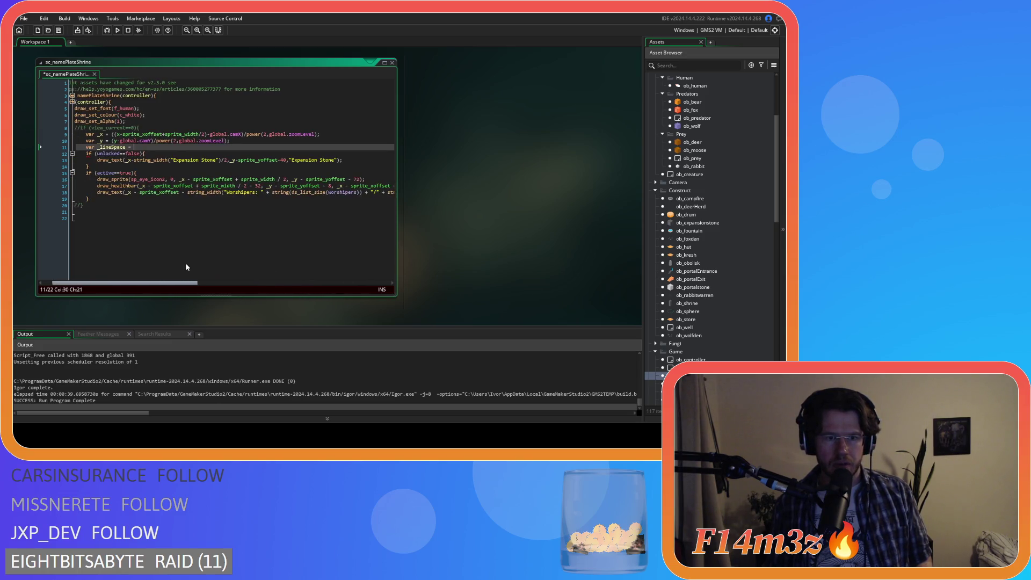
- Scroll horizontally to review the long draw lines in the script
{"action": "scroll", "coordinate": [186, 262], "scroll_direction": "right", "scroll_amount": 5}
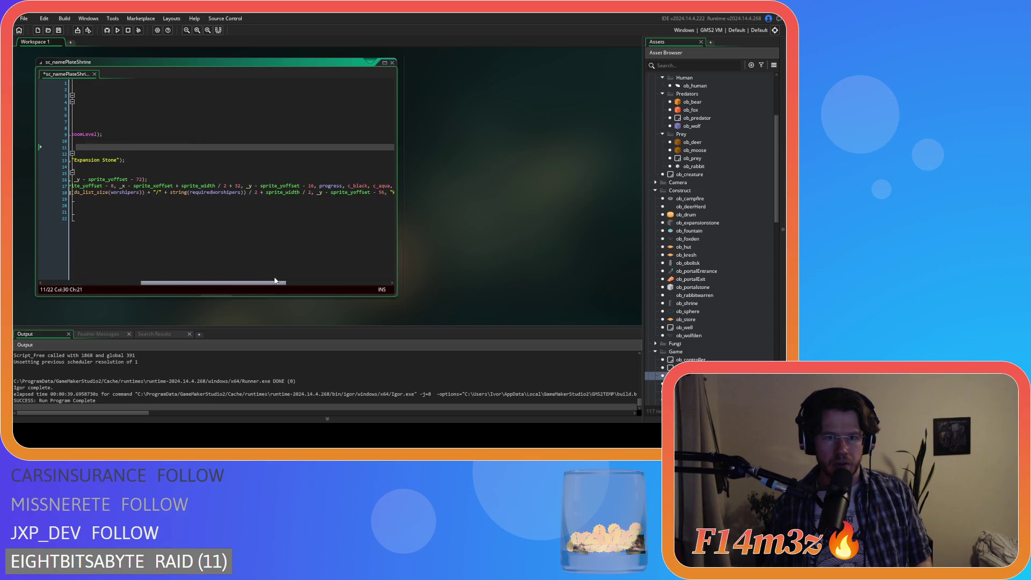
{"action": "scroll", "coordinate": [164, 260], "scroll_direction": "left", "scroll_amount": 6}
{"action": "scroll", "coordinate": [196, 267], "scroll_direction": "right", "scroll_amount": 2}
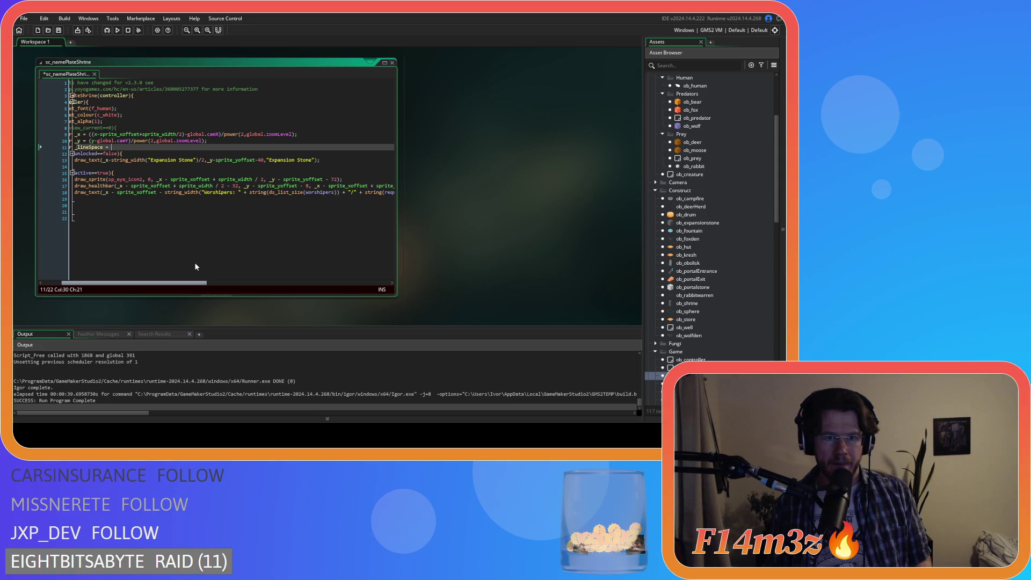
{"action": "scroll", "coordinate": [195, 267], "scroll_direction": "right", "scroll_amount": 4}
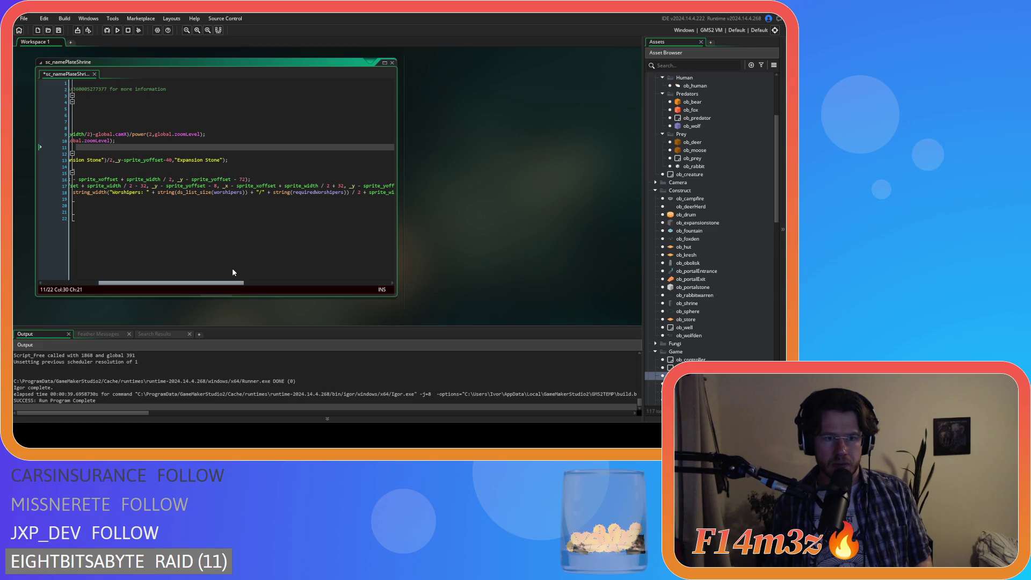
{"action": "scroll", "coordinate": [151, 266], "scroll_direction": "left", "scroll_amount": 5}
{"action": "scroll", "coordinate": [217, 272], "scroll_direction": "right", "scroll_amount": 8}
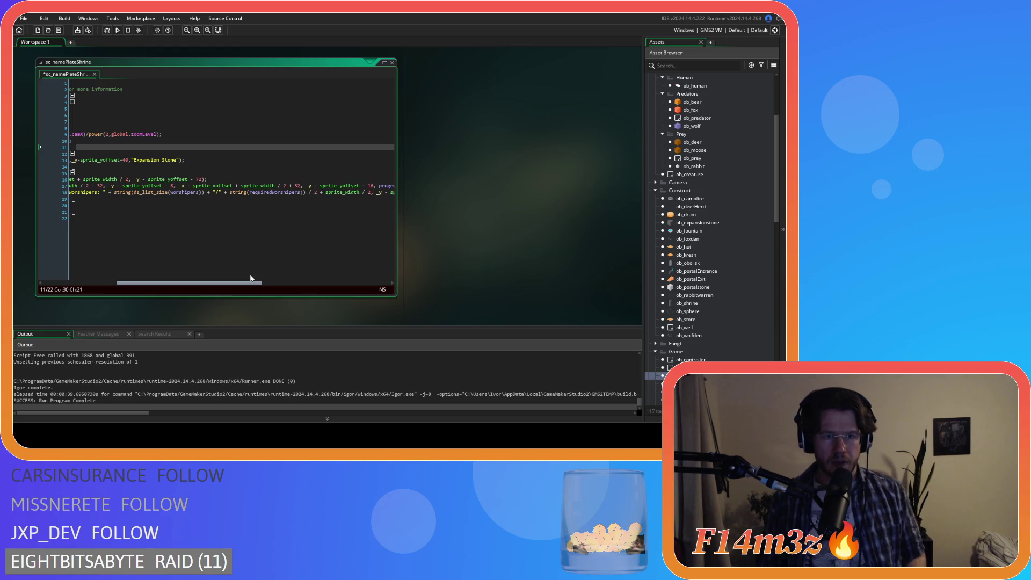
{"action": "left_click_drag", "start_coordinate": [250, 279], "coordinate": [145, 277]}
- Review the health bar, unlocked check and final lines, ending at the _lineSpace line
{"action": "left_click", "coordinate": [194, 186]}
{"action": "left_click", "coordinate": [161, 140]}
{"action": "left_click", "coordinate": [161, 147]}
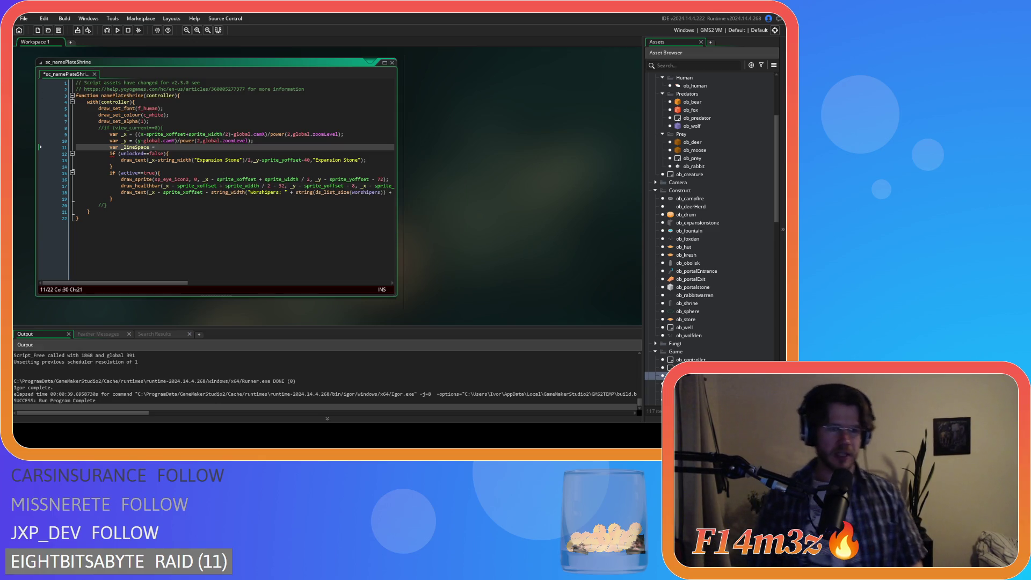
{"action": "left_click", "coordinate": [185, 167]}
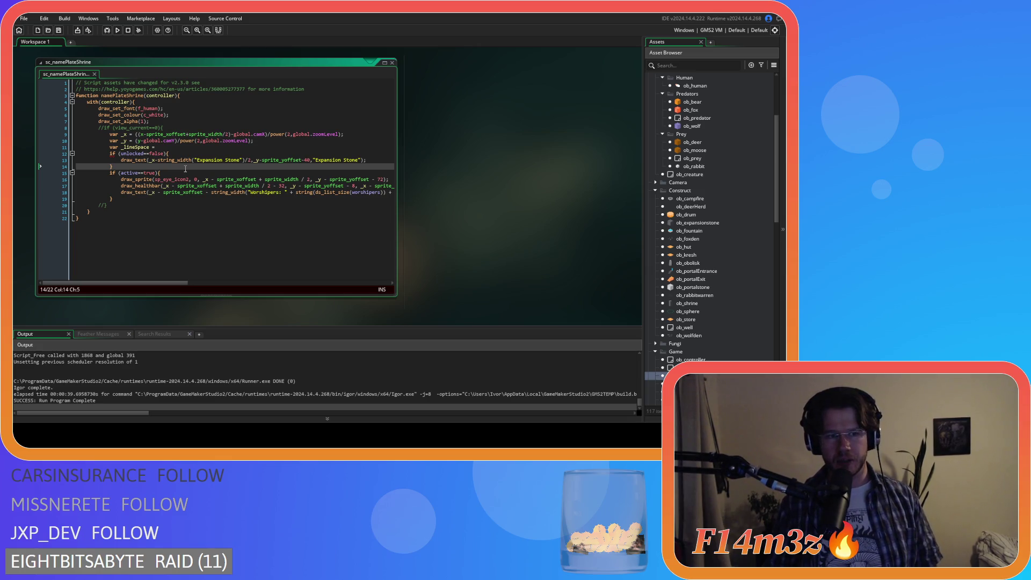
{"action": "left_click", "coordinate": [177, 153]}
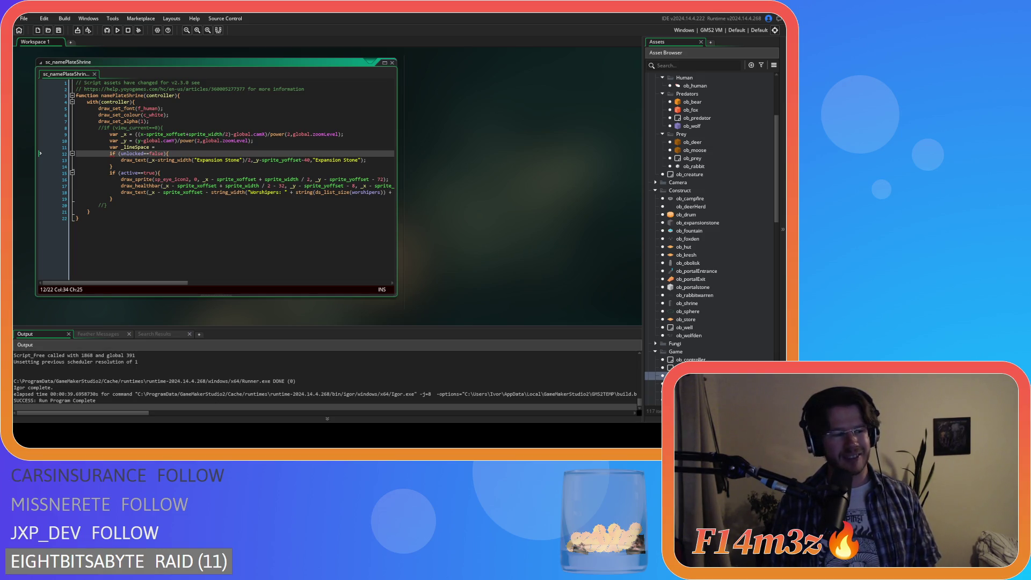
{"action": "left_click", "coordinate": [252, 216]}
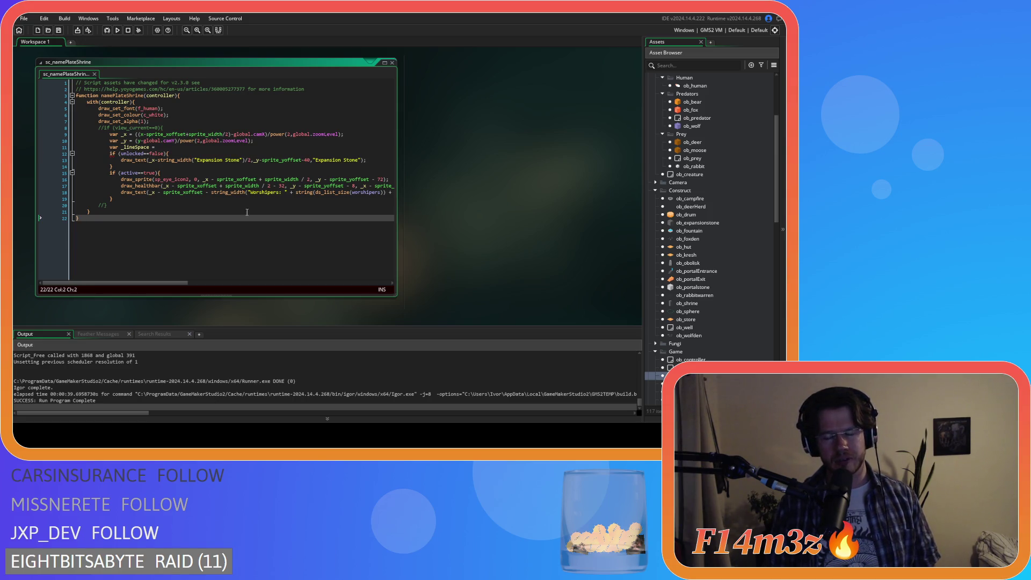
{"action": "left_click", "coordinate": [213, 199]}
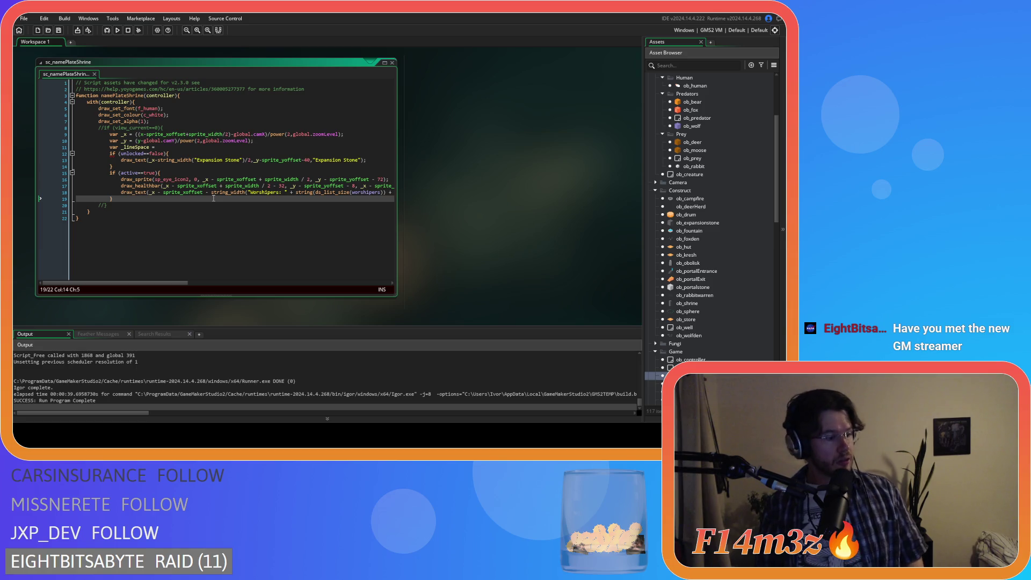
{"action": "left_click", "coordinate": [181, 164]}
{"action": "left_click", "coordinate": [178, 148]}
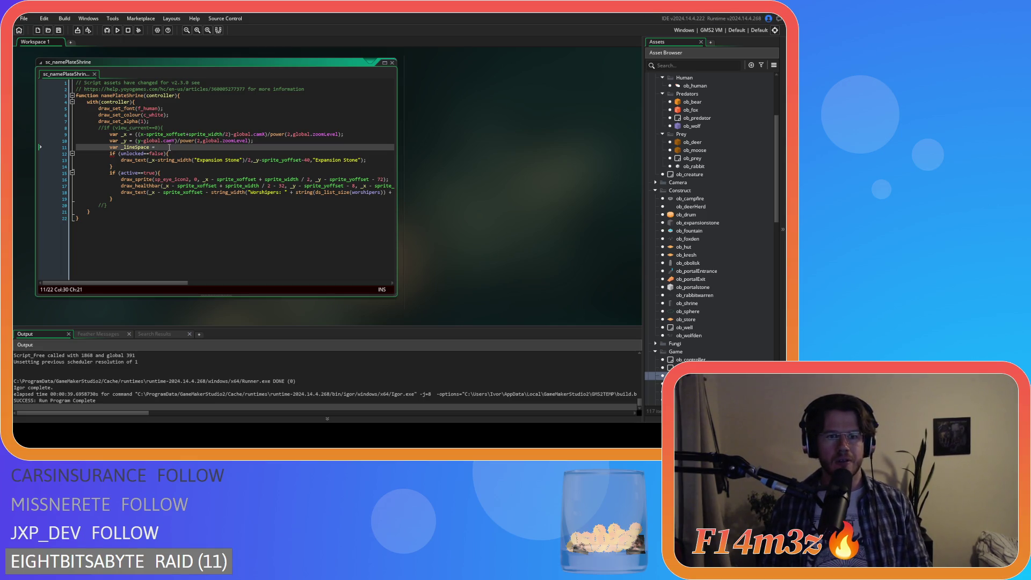
- Check the Expansion Stone and sp_eye_icon2 lines, then delete the unfinished 'var _lineSpace =' text
{"action": "mouse_move", "coordinate": [162, 283]}
{"action": "left_mouse_down"}
{"action": "mouse_move", "coordinate": [263, 286]}
{"action": "mouse_move", "coordinate": [113, 280]}
{"action": "mouse_move", "coordinate": [353, 291]}
{"action": "mouse_move", "coordinate": [151, 289]}
{"action": "left_mouse_up"}
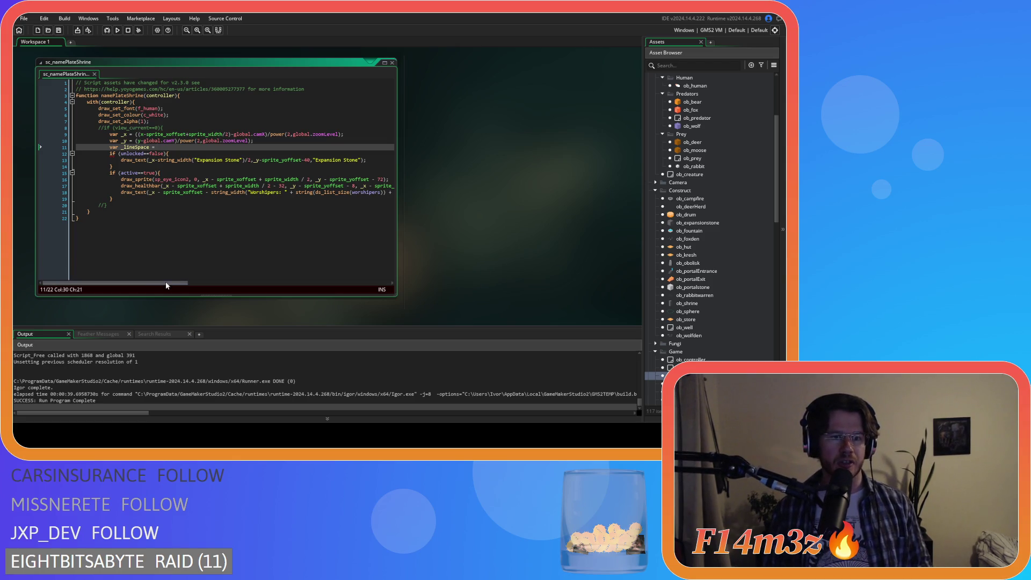
{"action": "left_click", "coordinate": [194, 160]}
{"action": "key", "text": "Up"}
{"action": "key", "text": "Up"}
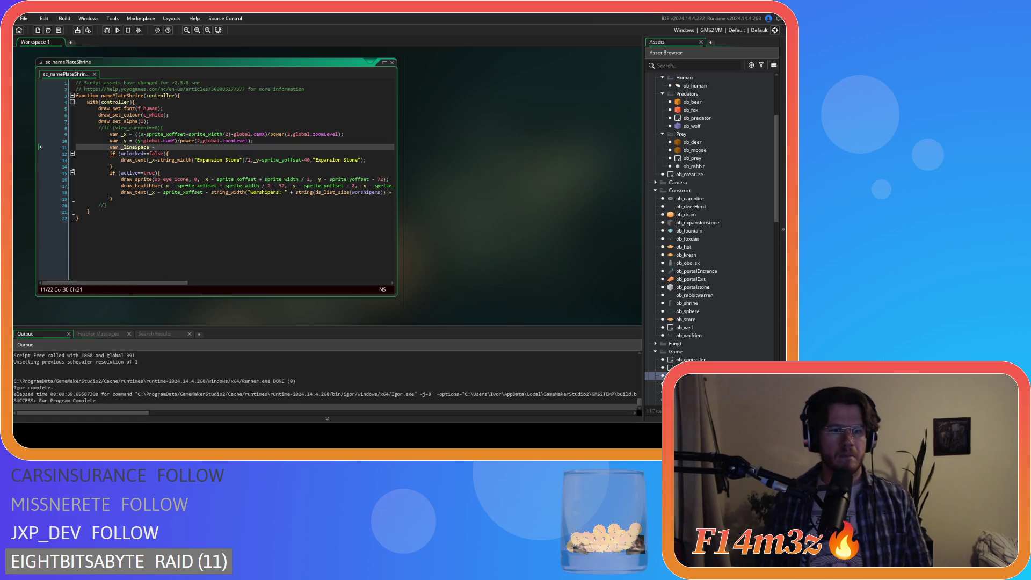
{"action": "mouse_move", "coordinate": [178, 176]}
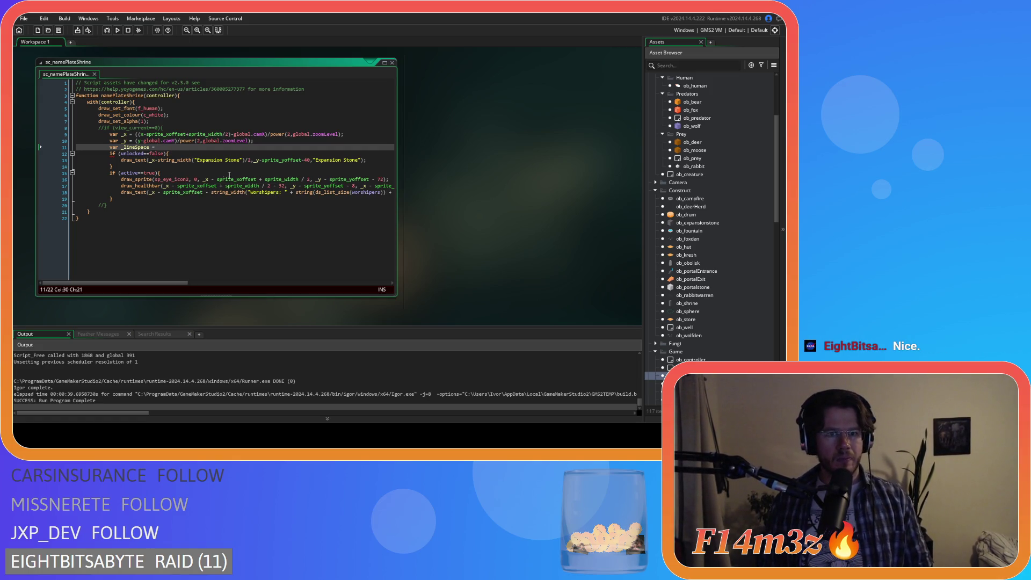
{"action": "left_click", "coordinate": [168, 160]}
{"action": "left_click", "coordinate": [170, 180]}
{"action": "key", "text": "Up"}
{"action": "key", "text": "Up"}
{"action": "key", "text": "Up"}
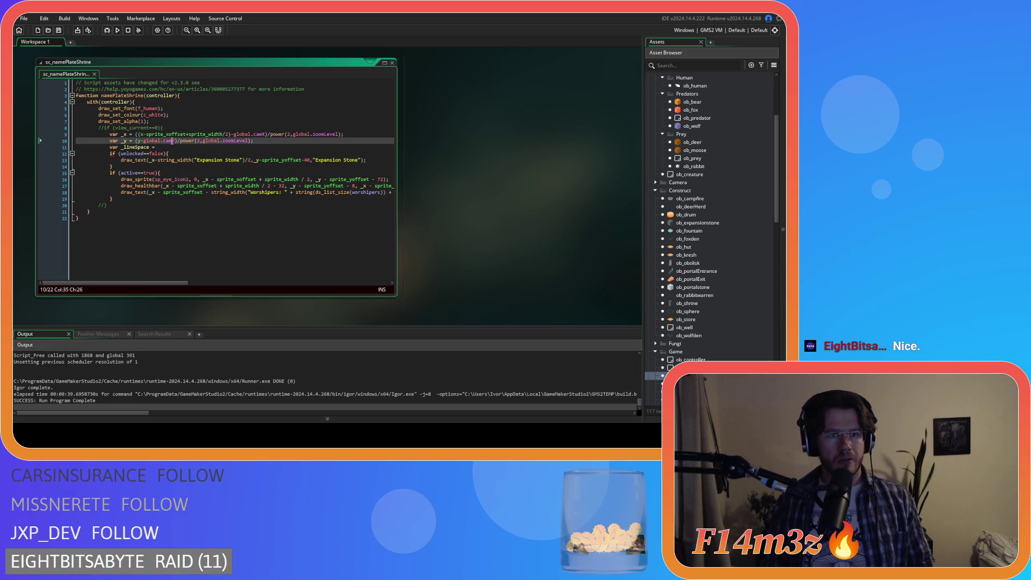
{"action": "mouse_move", "coordinate": [185, 282]}
{"action": "left_mouse_down"}
{"action": "mouse_move", "coordinate": [375, 294]}
{"action": "mouse_move", "coordinate": [184, 281]}
{"action": "left_mouse_up"}
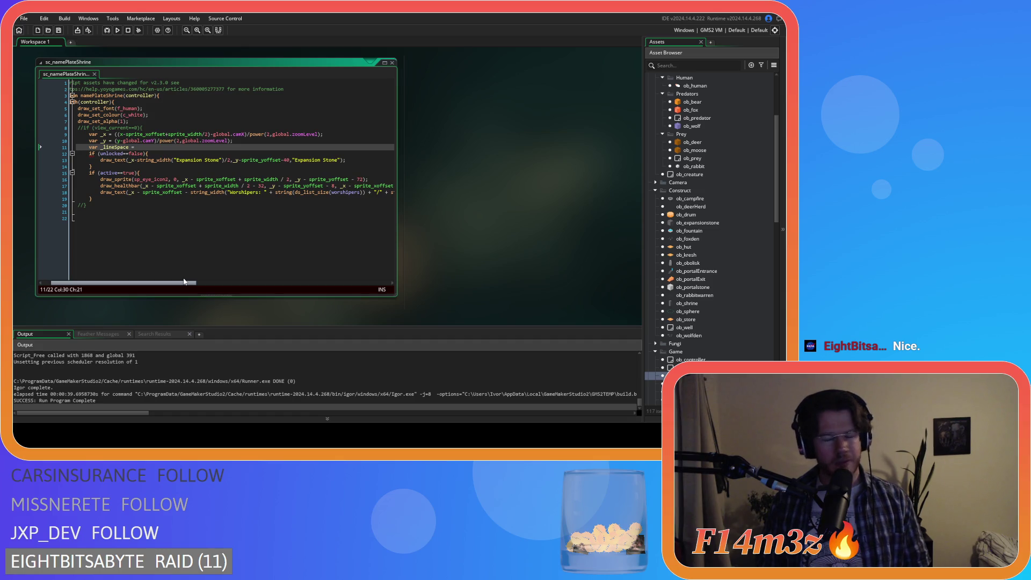
{"action": "left_click_drag", "start_coordinate": [184, 281], "coordinate": [175, 282]}
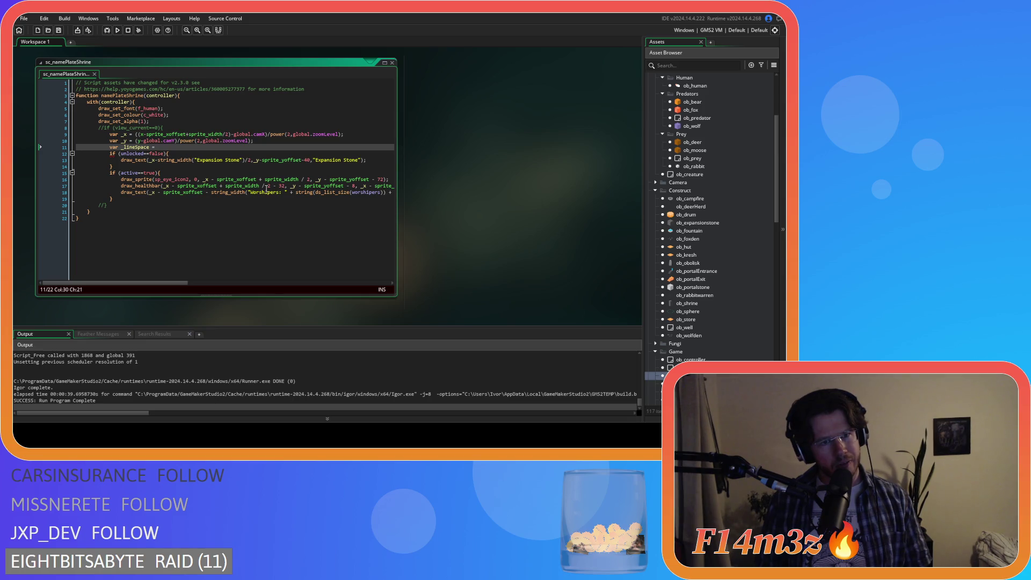
{"action": "key", "text": "ctrl+BackSpace"}
{"action": "key", "text": "ctrl+BackSpace"}
{"action": "key", "text": "ctrl+BackSpace"}
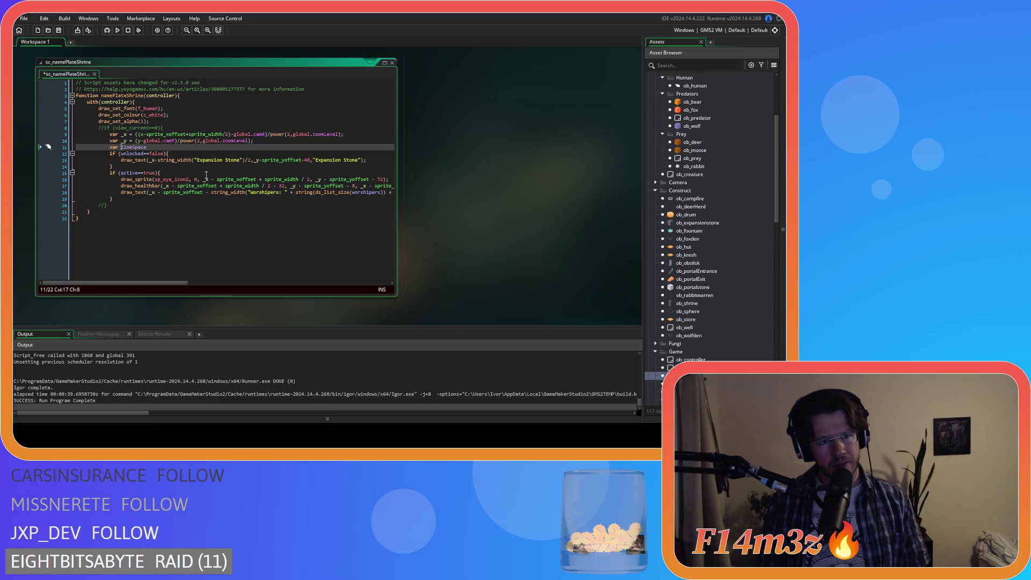
- Re-add 'var _lineSpace =' on a new line below the _y declaration and save
{"action": "left_click", "coordinate": [294, 179]}
{"action": "scroll", "coordinate": [246, 215], "scroll_direction": "down", "scroll_amount": 1}
{"action": "scroll", "coordinate": [246, 217], "scroll_direction": "up", "scroll_amount": 1}
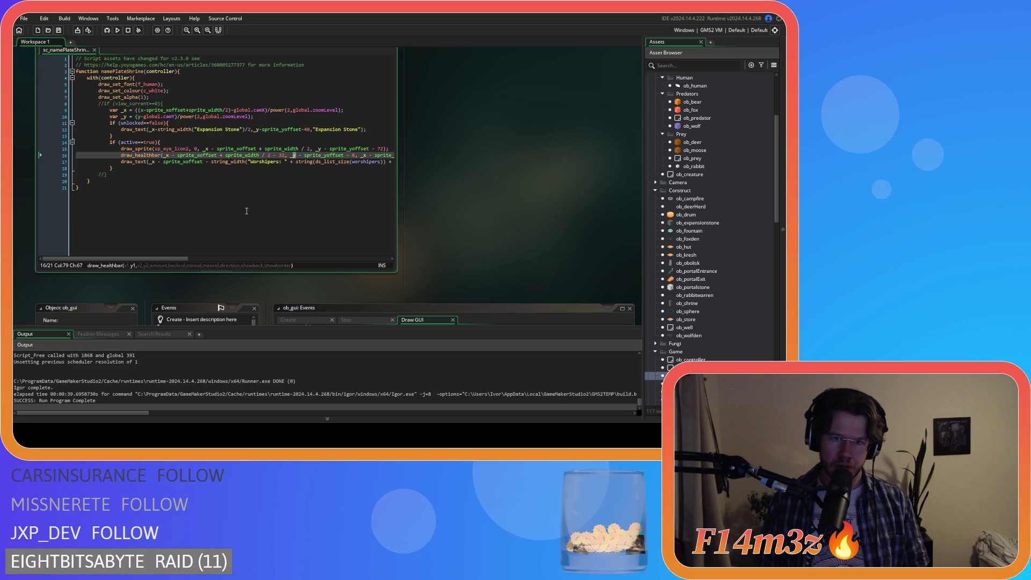
{"action": "key", "text": "Up"}
{"action": "key", "text": "Up"}
{"action": "key", "text": "Up"}
{"action": "key", "text": "End"}
{"action": "key", "text": "Return"}
{"action": "type", "text": "var _lineSpace ="}
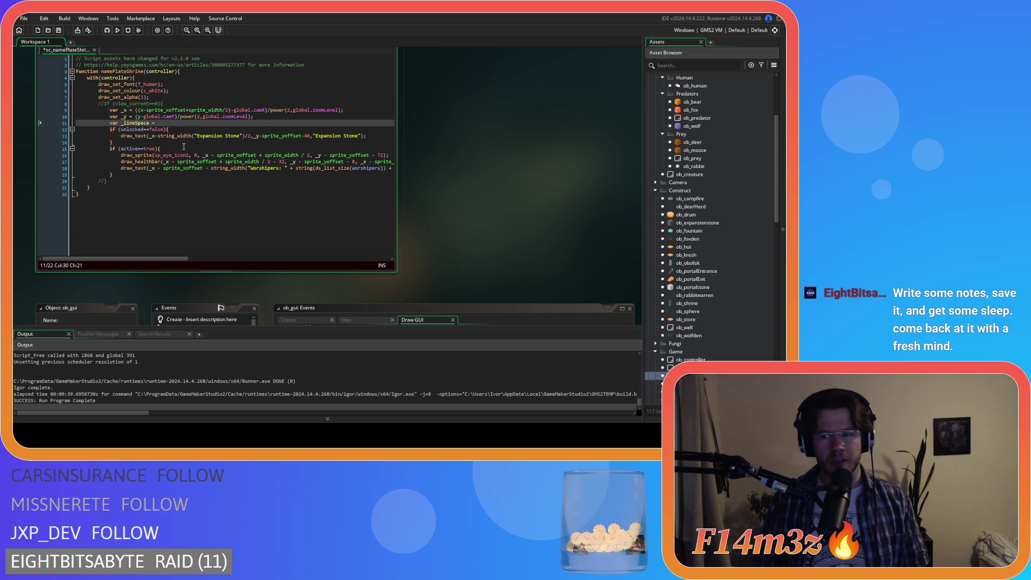
{"action": "key", "text": "ctrl+s"}
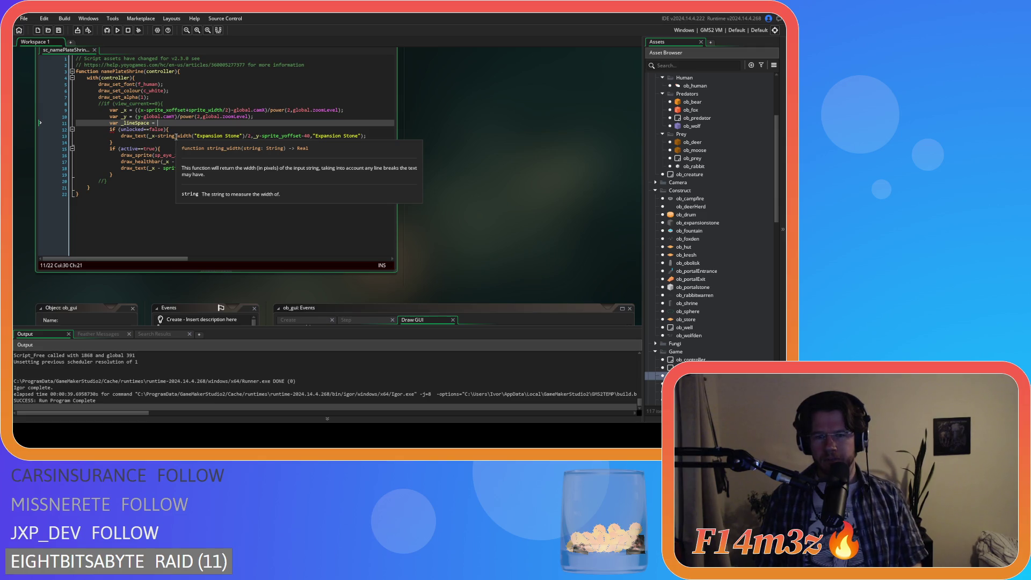
{"action": "left_click", "coordinate": [223, 175]}
{"action": "left_click", "coordinate": [154, 181]}
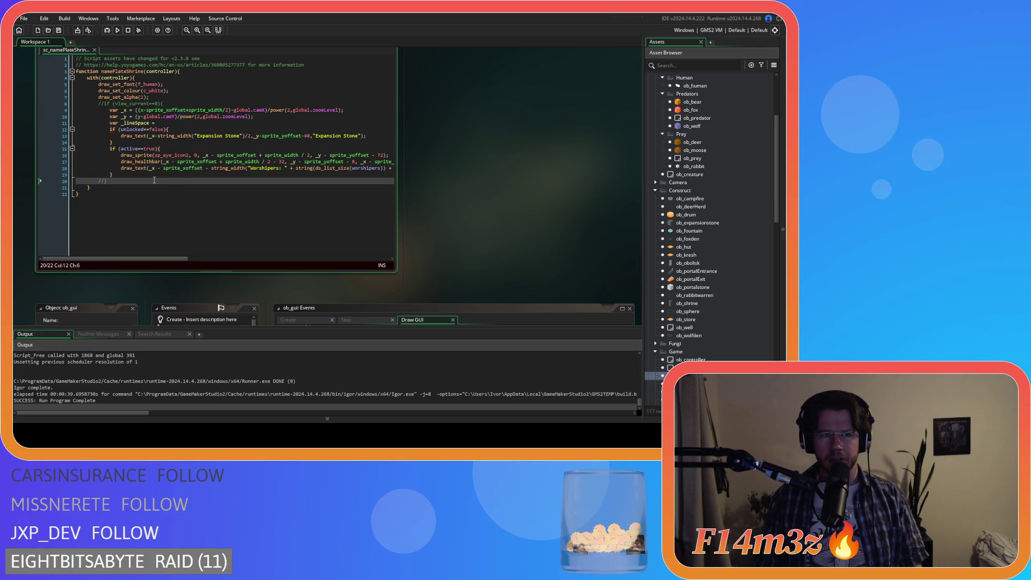
{"action": "left_click", "coordinate": [129, 136]}
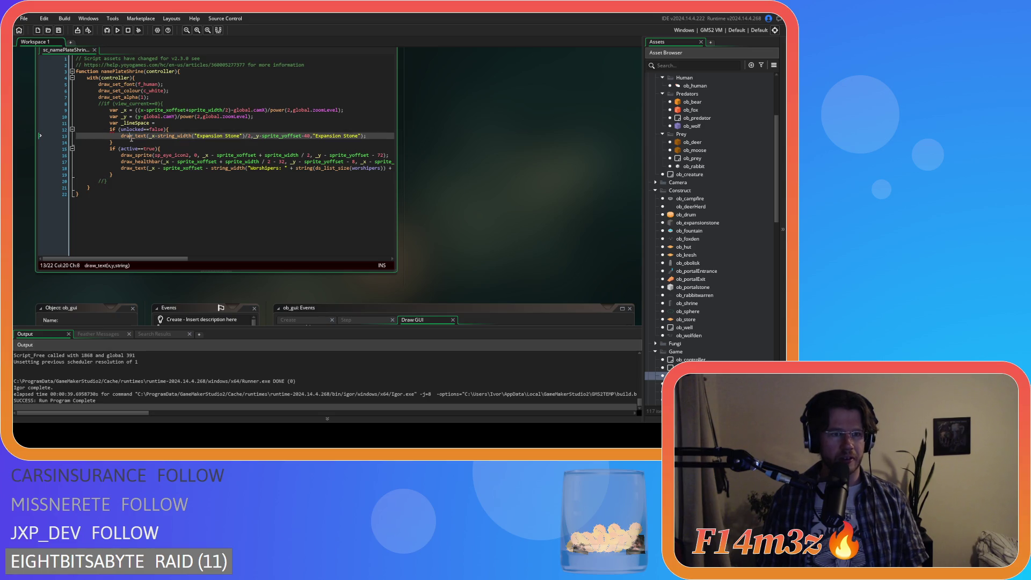
{"action": "left_click", "coordinate": [157, 143]}
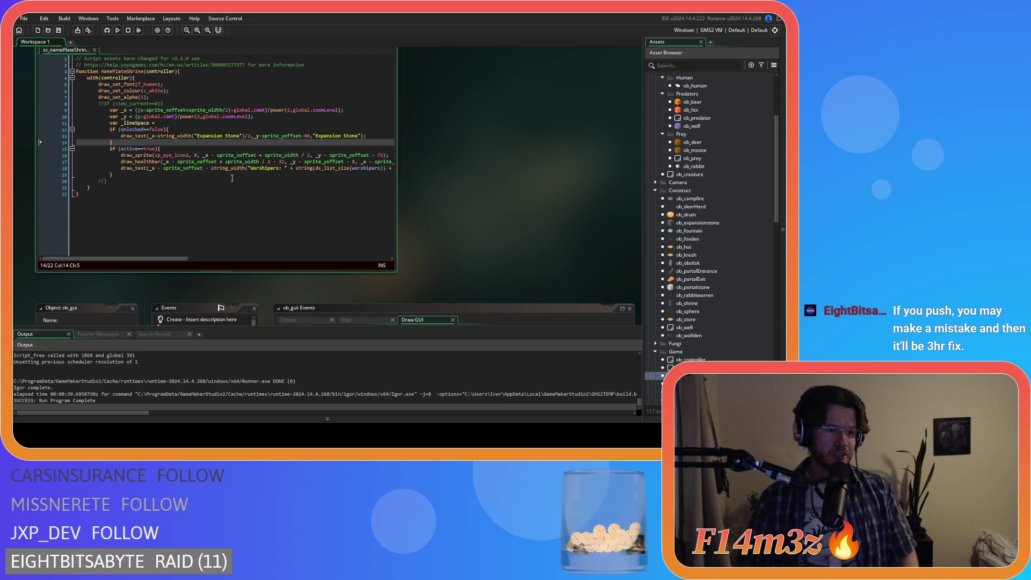
{"action": "left_click", "coordinate": [147, 167]}
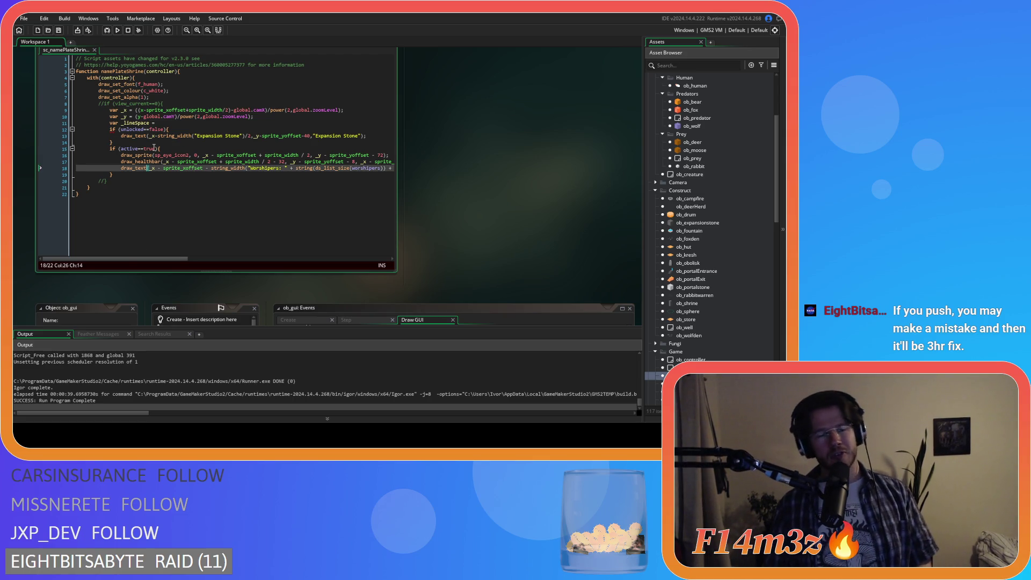
{"action": "left_click", "coordinate": [156, 162]}
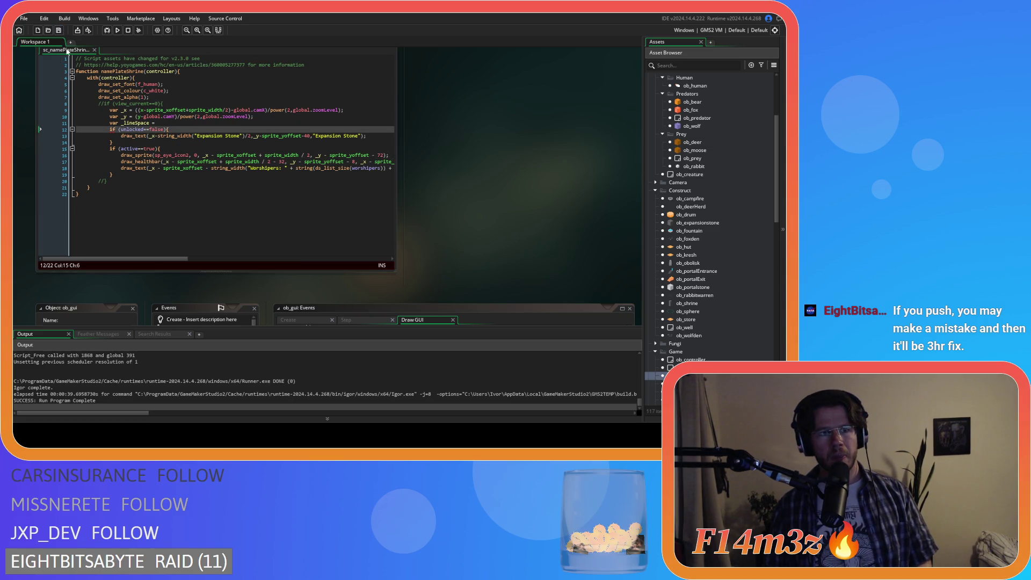
{"action": "left_click", "coordinate": [181, 155]}
{"action": "left_click", "coordinate": [189, 182]}
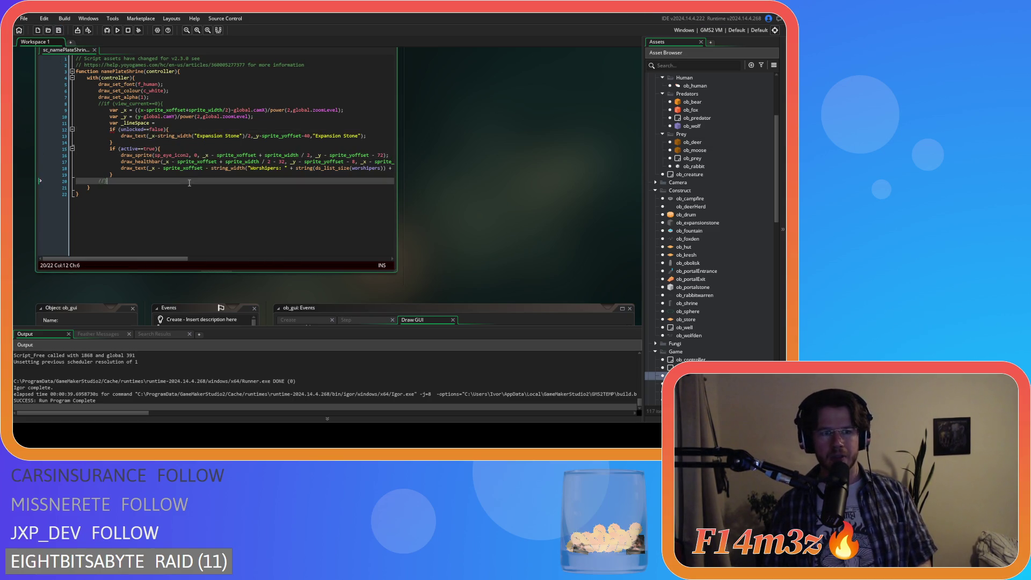
{"action": "left_click", "coordinate": [306, 123]}
{"action": "scroll", "coordinate": [69, 44], "scroll_direction": "up", "scroll_amount": 3}
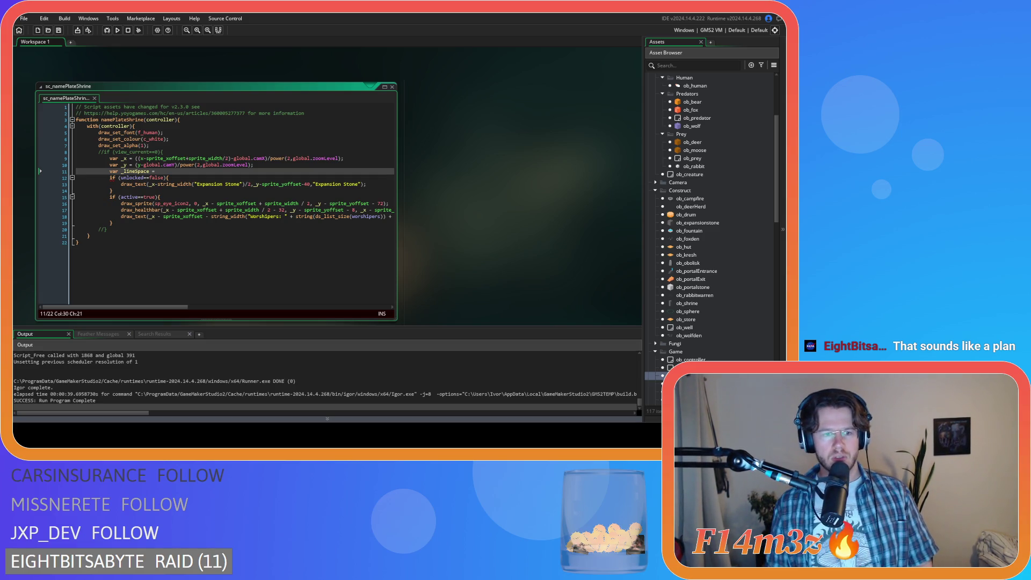
- Close every open editor window through the workspace's Windows > Close All menu
{"action": "key", "text": "Up"}
{"action": "key", "text": "Up"}
{"action": "key", "text": "Up"}
{"action": "key", "text": "End"}
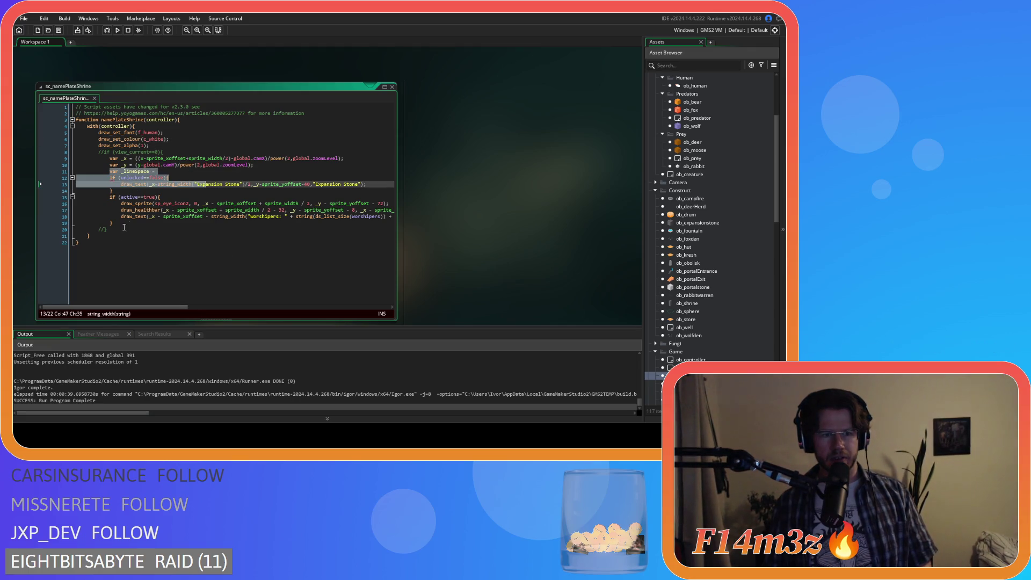
{"action": "key", "text": "Down"}
{"action": "key", "text": "shift+Down"}
{"action": "key", "text": "shift+Down"}
{"action": "key", "text": "shift+Down"}
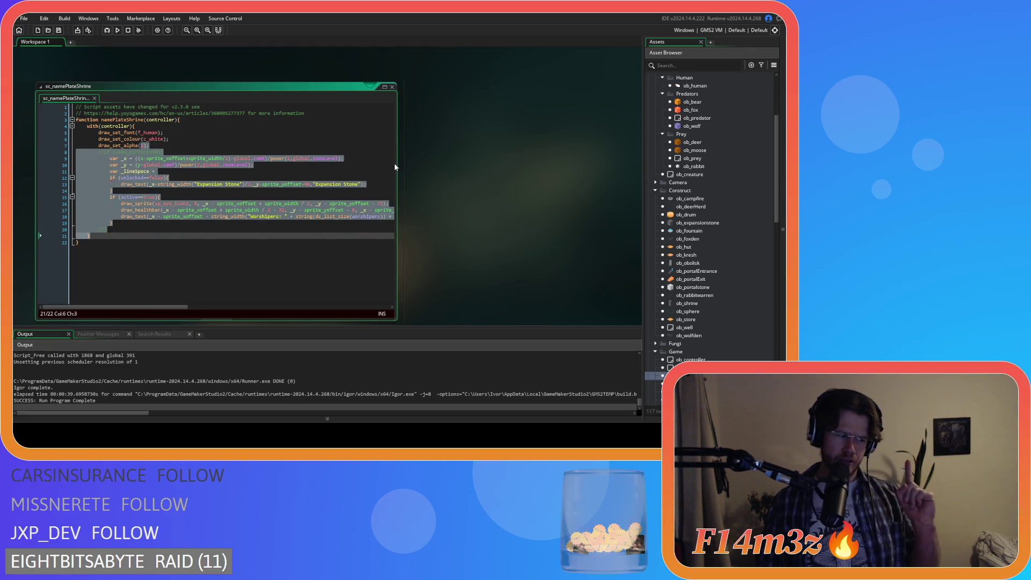
{"action": "right_click", "coordinate": [463, 149]}
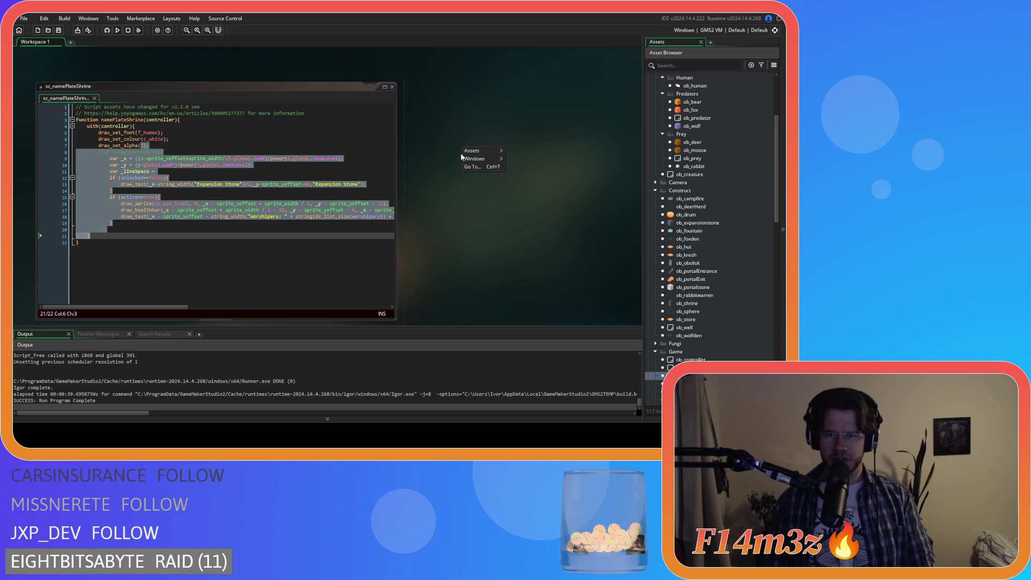
{"action": "mouse_move", "coordinate": [483, 160]}
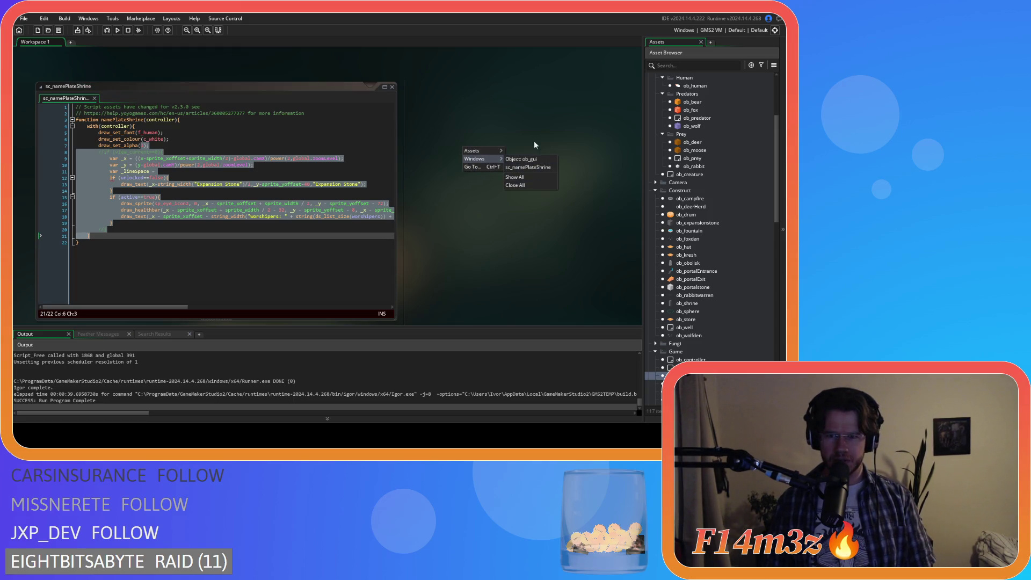
{"action": "left_click", "coordinate": [529, 167]}
{"action": "left_click", "coordinate": [318, 173]}
{"action": "left_click_drag", "start_coordinate": [178, 159], "coordinate": [177, 152]}
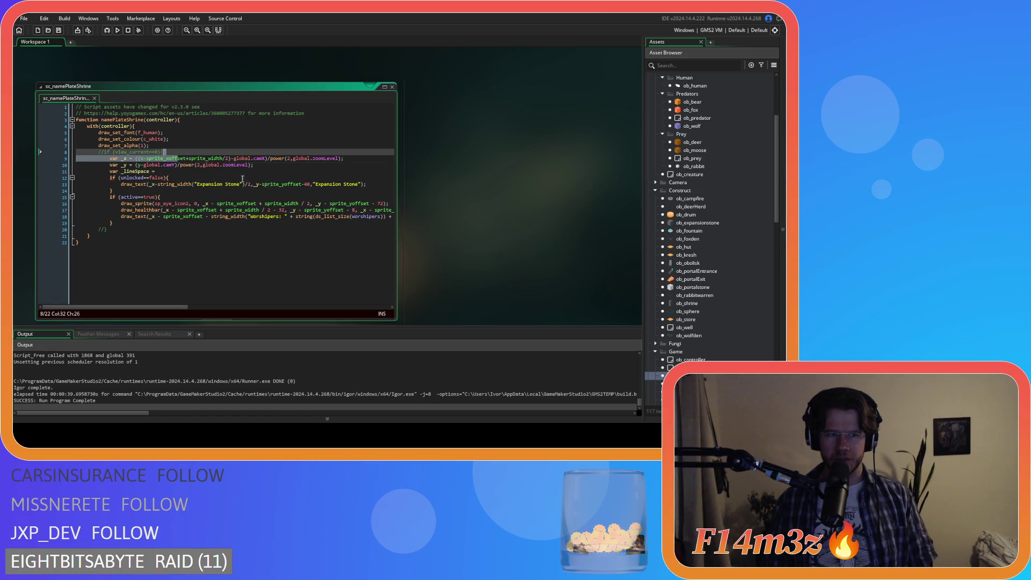
{"action": "right_click", "coordinate": [500, 191]}
{"action": "mouse_move", "coordinate": [530, 203]}
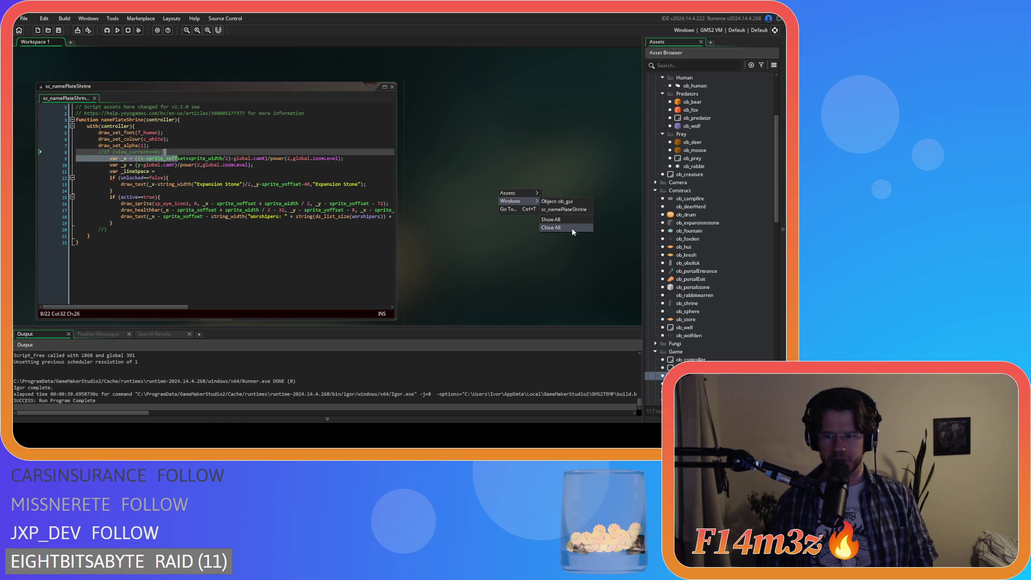
{"action": "left_click", "coordinate": [573, 228]}
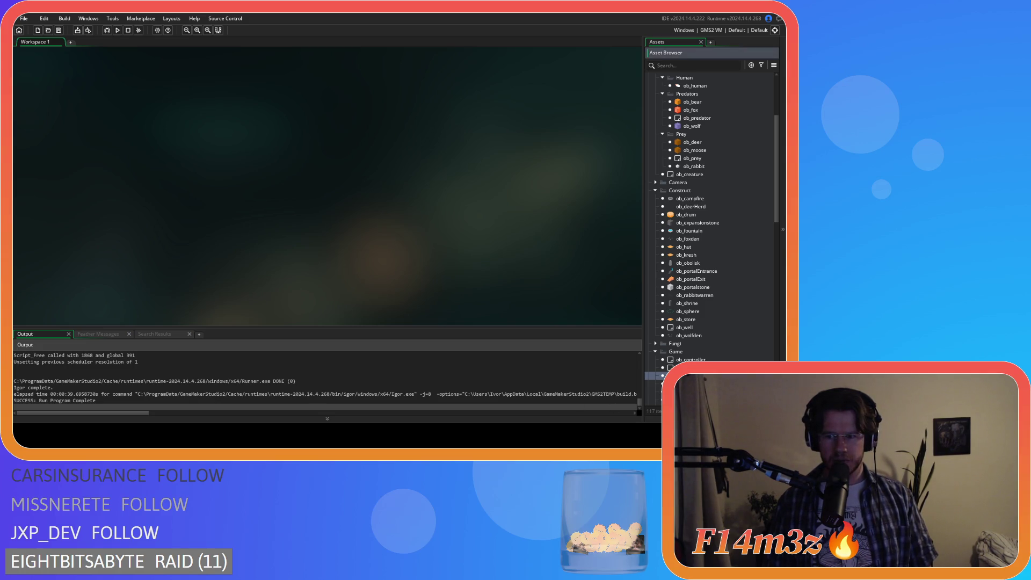
{"action": "scroll", "coordinate": [714, 310], "scroll_direction": "down", "scroll_amount": 10}
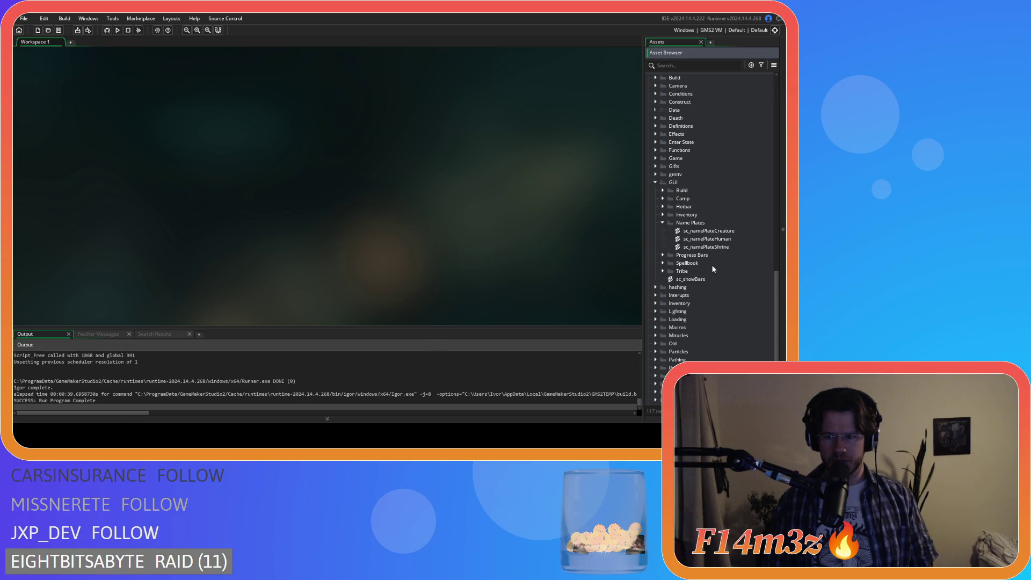
- Reopen sc_namePlateShrine from Name Plates, save it, and review the draw_healthbar line
{"action": "double_click", "coordinate": [732, 247]}
{"action": "type", "text": "var _lineSpace ="}
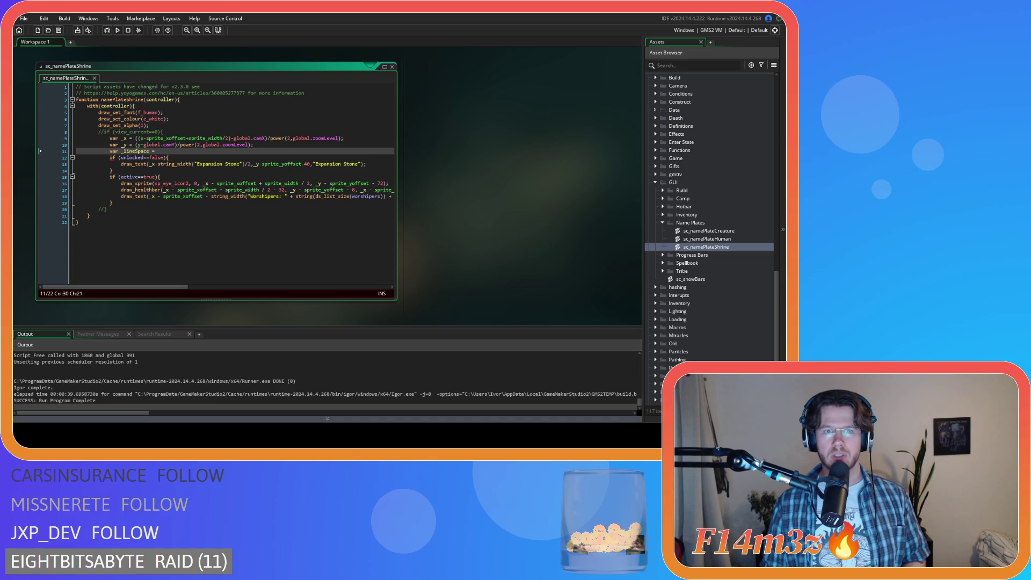
{"action": "left_click", "coordinate": [471, 135]}
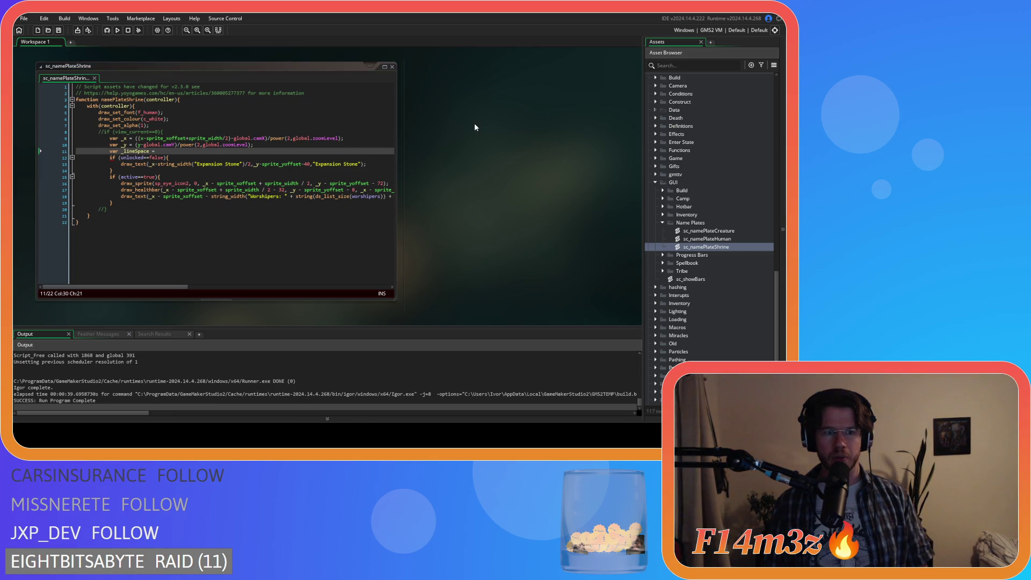
{"action": "left_click", "coordinate": [242, 189]}
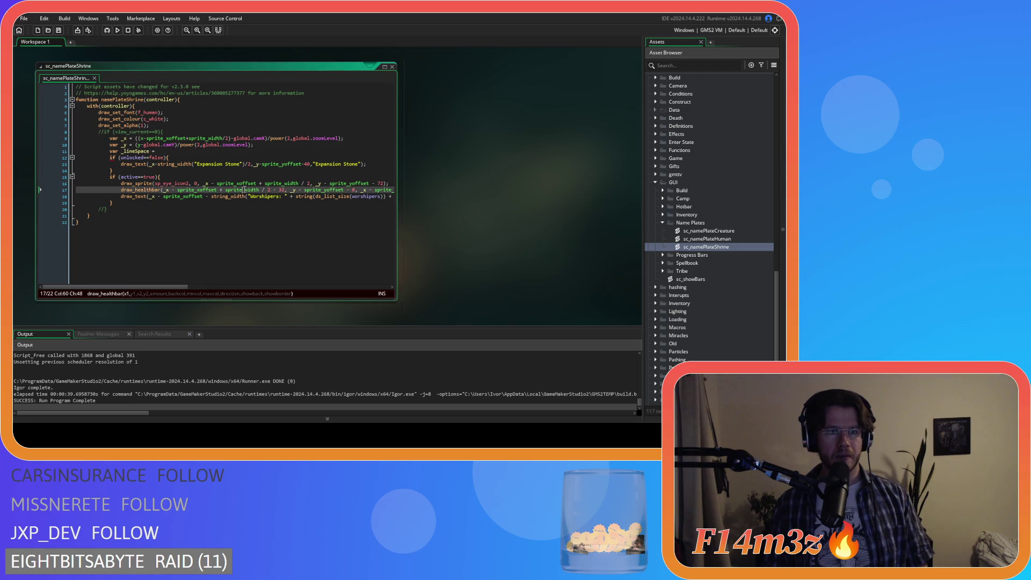
{"action": "mouse_move", "coordinate": [244, 189]}
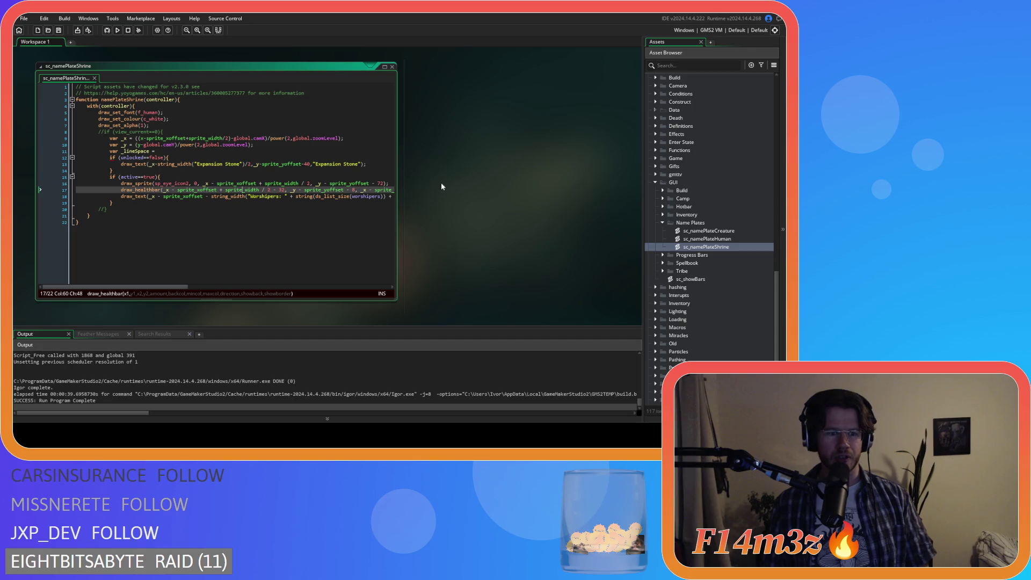
{"action": "left_click", "coordinate": [77, 221]}
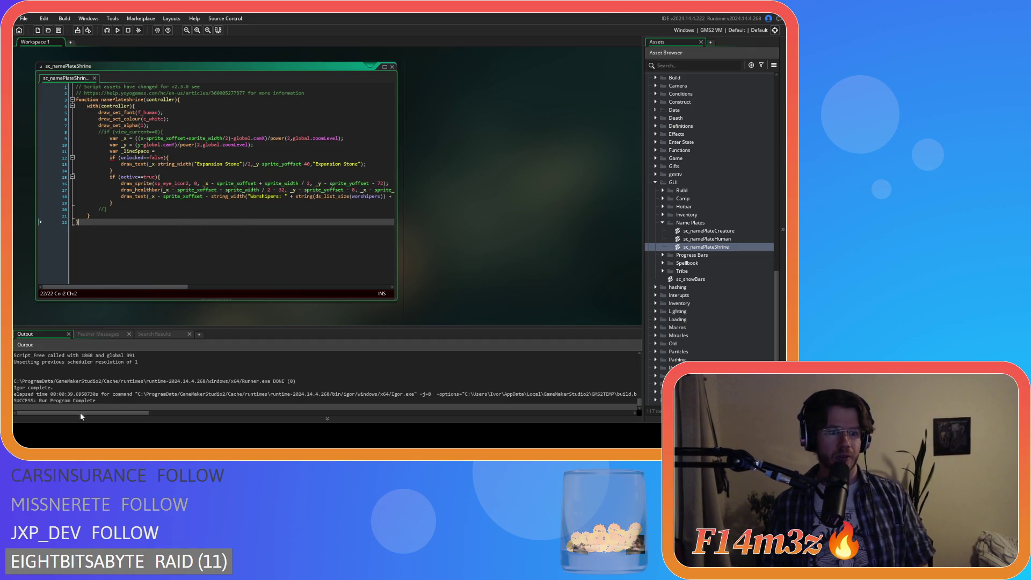